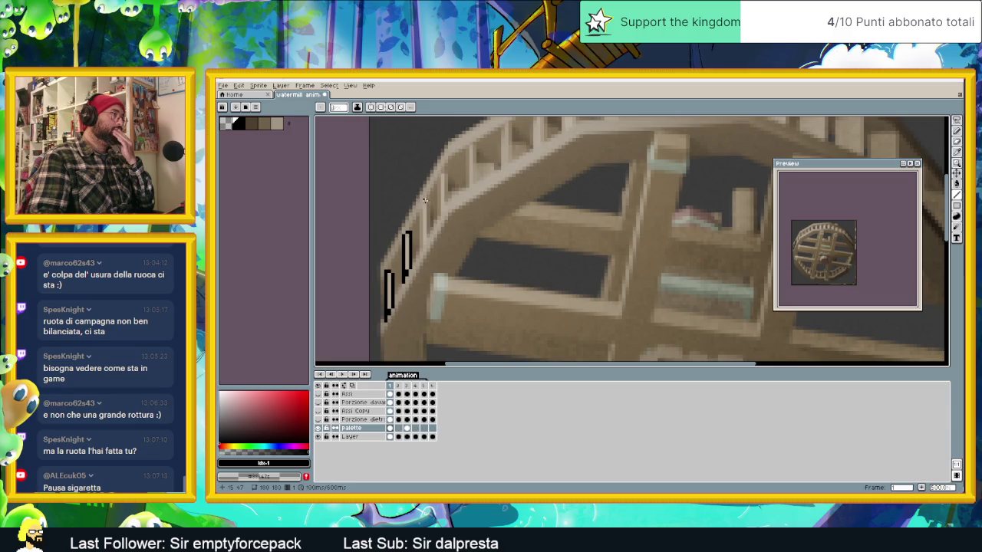
- Draw black outlines of six paddle slats along the wheel's upper-left rim on frame 1
left_click_drag(427, 203, 420, 242)
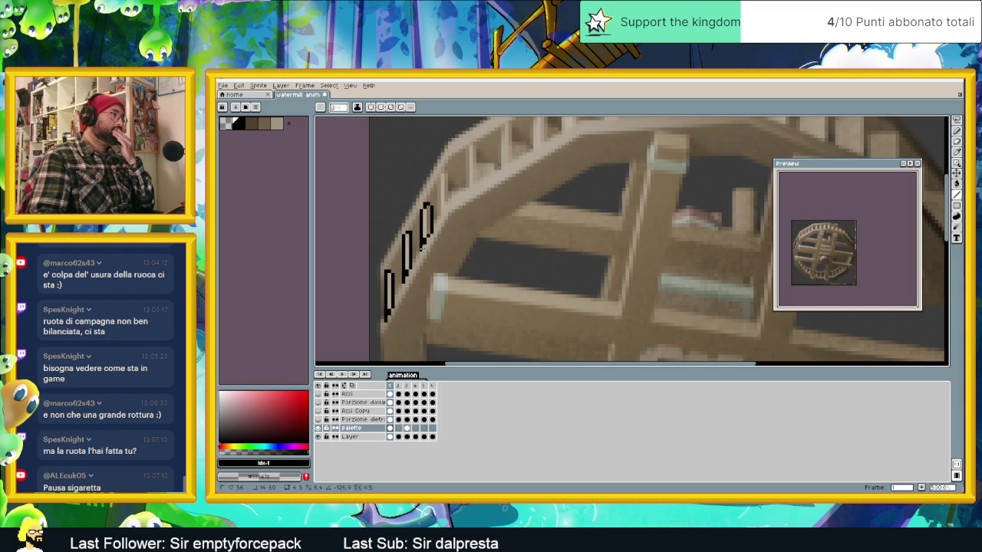
scroll(423, 231, "up", 2)
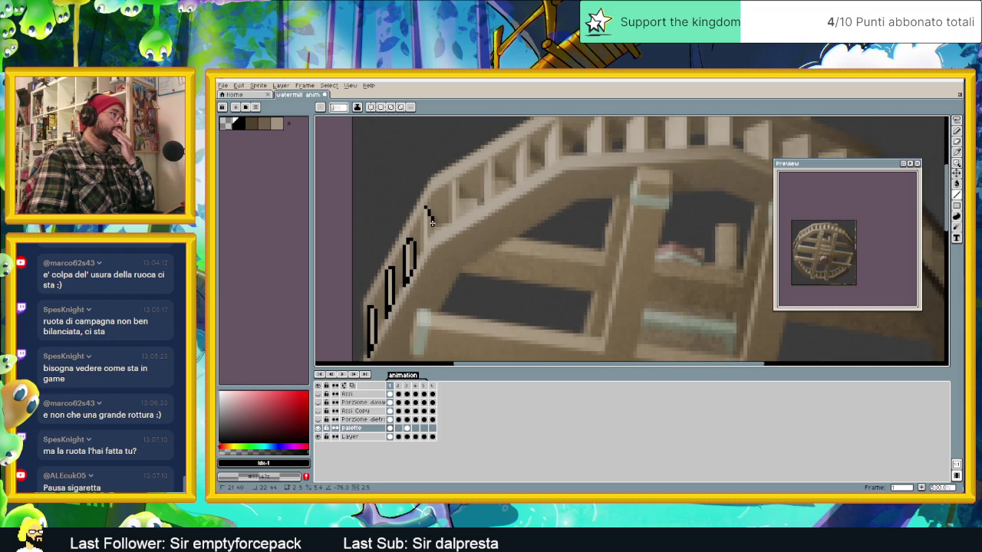
left_click_drag(432, 216, 432, 239)
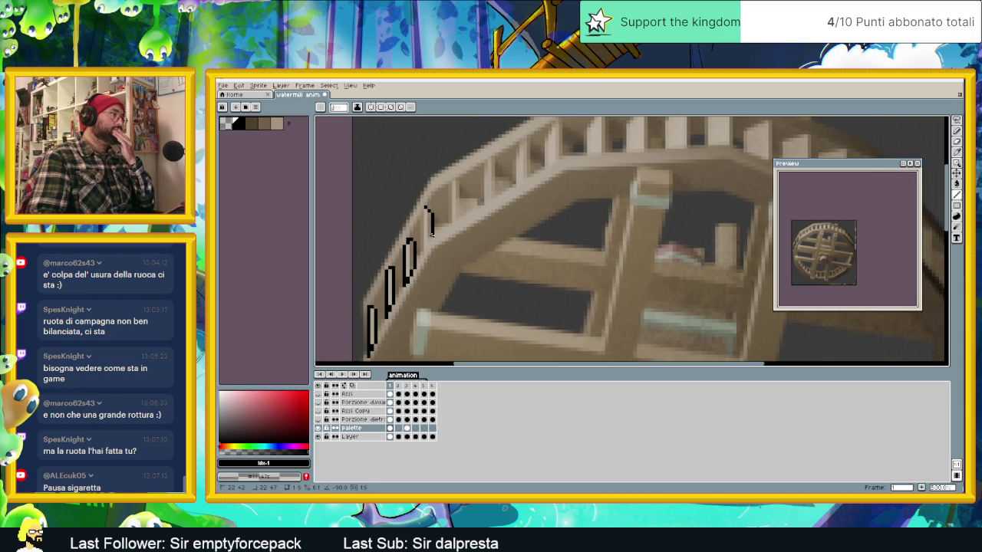
left_click_drag(420, 253, 422, 207)
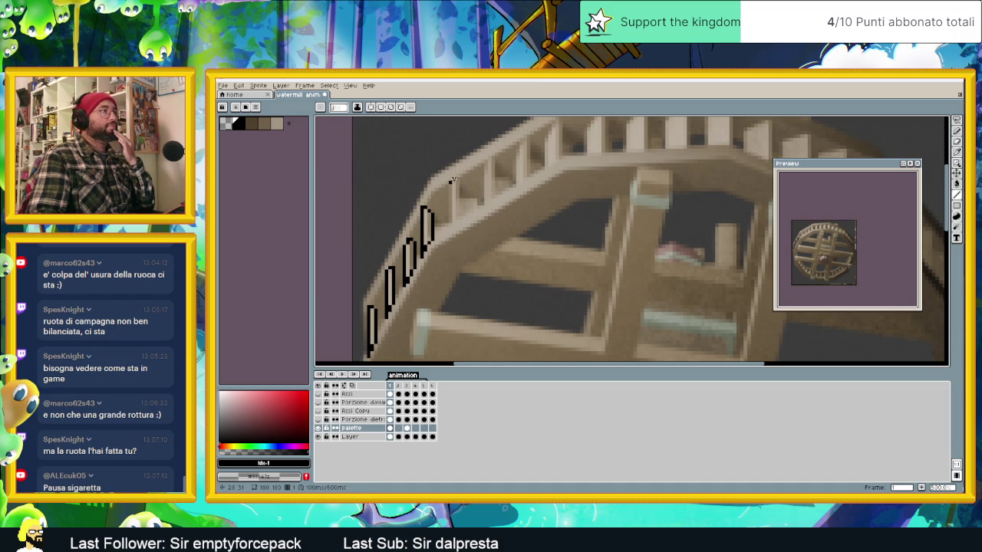
mouse_move(460, 193)
left_mouse_down()
mouse_move(467, 208)
mouse_move(453, 224)
mouse_move(451, 181)
left_mouse_up()
scroll(465, 202, "up", 2)
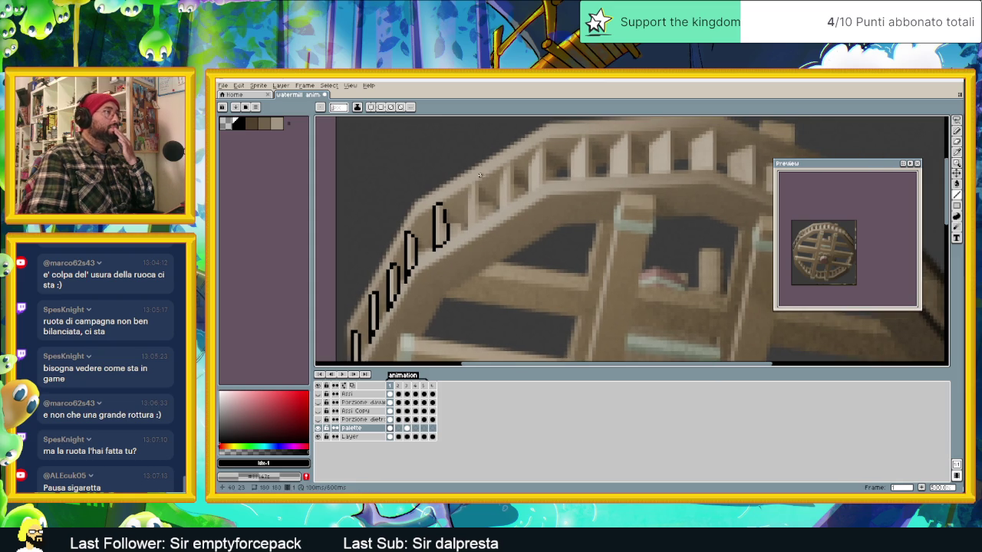
mouse_move(481, 183)
left_mouse_down()
mouse_move(465, 193)
mouse_move(465, 230)
left_mouse_up()
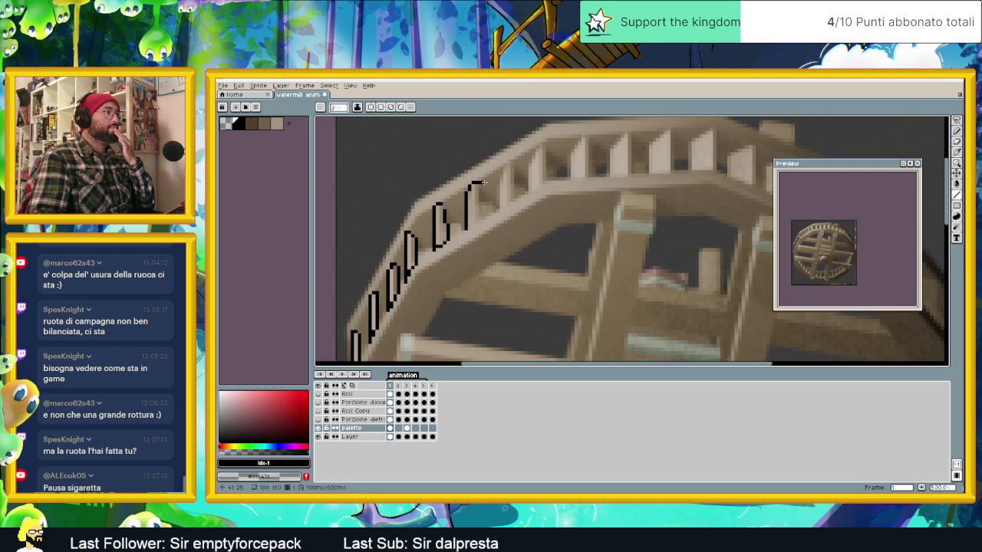
mouse_move(482, 183)
left_mouse_down()
mouse_move(483, 210)
mouse_move(464, 229)
left_mouse_up()
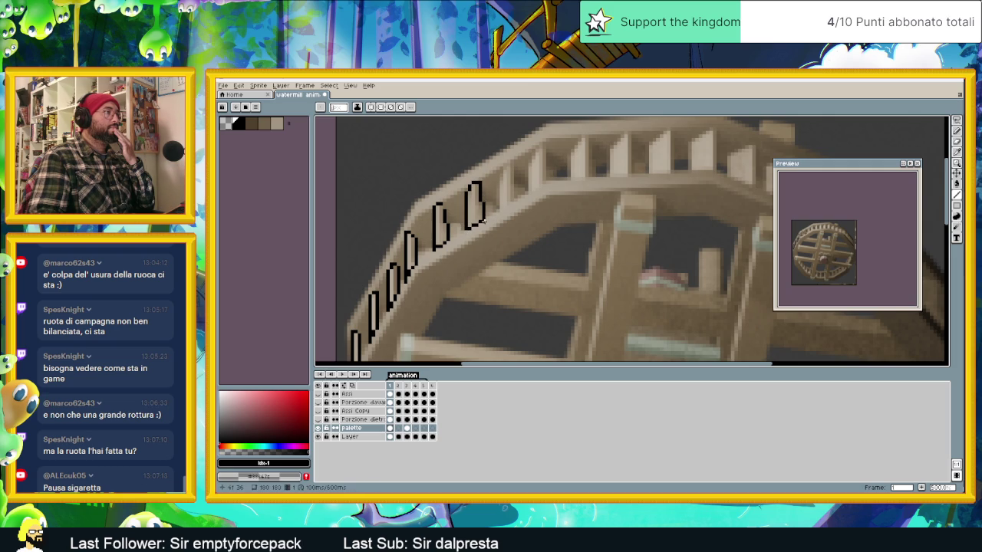
scroll(475, 237, "down", 2)
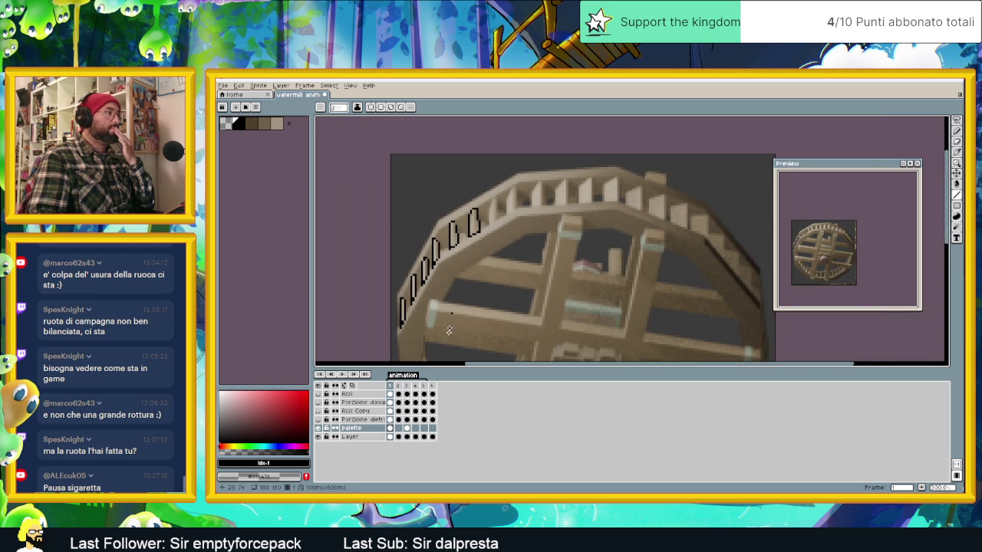
left_click(398, 428)
left_click(407, 429)
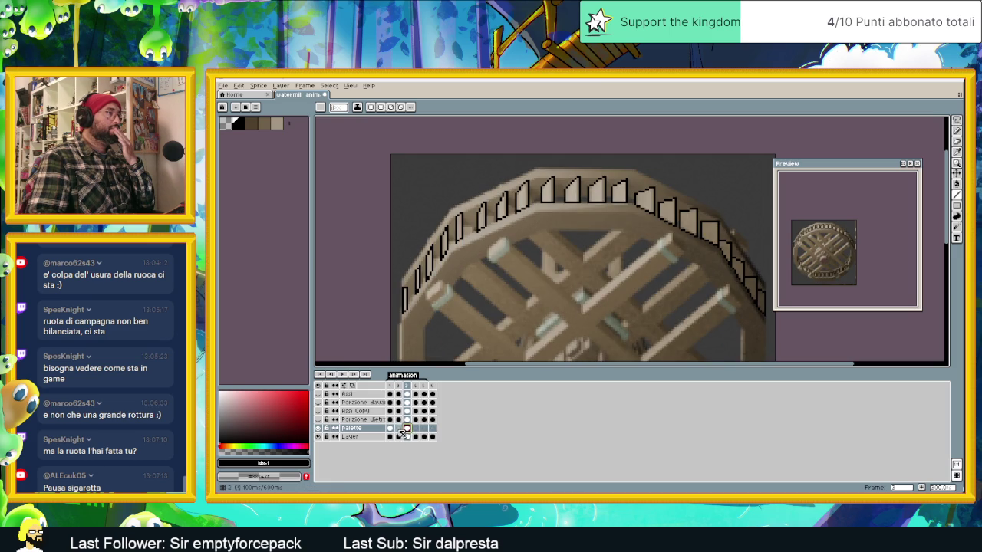
left_click(398, 429)
left_click(389, 428)
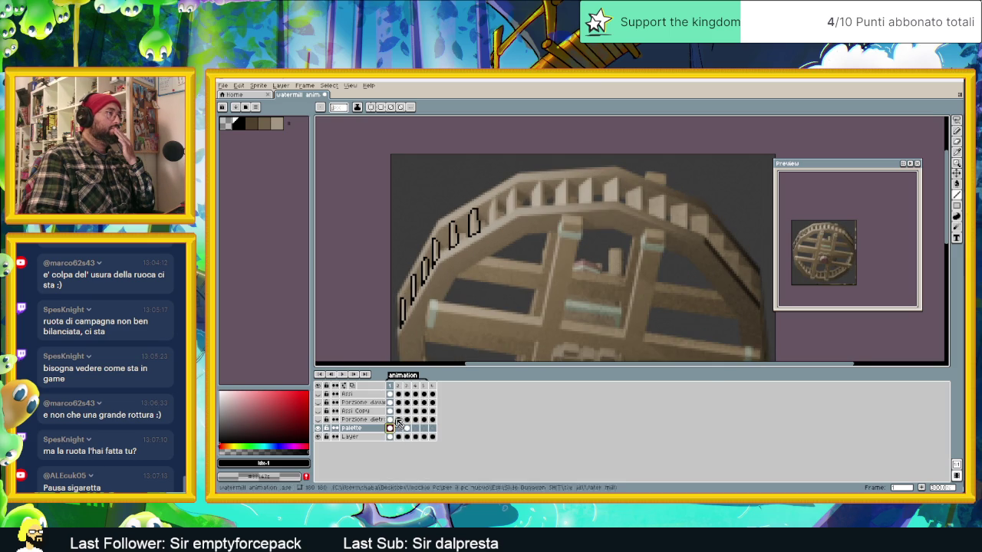
scroll(489, 200, "up", 1)
left_click_drag(503, 200, 503, 236)
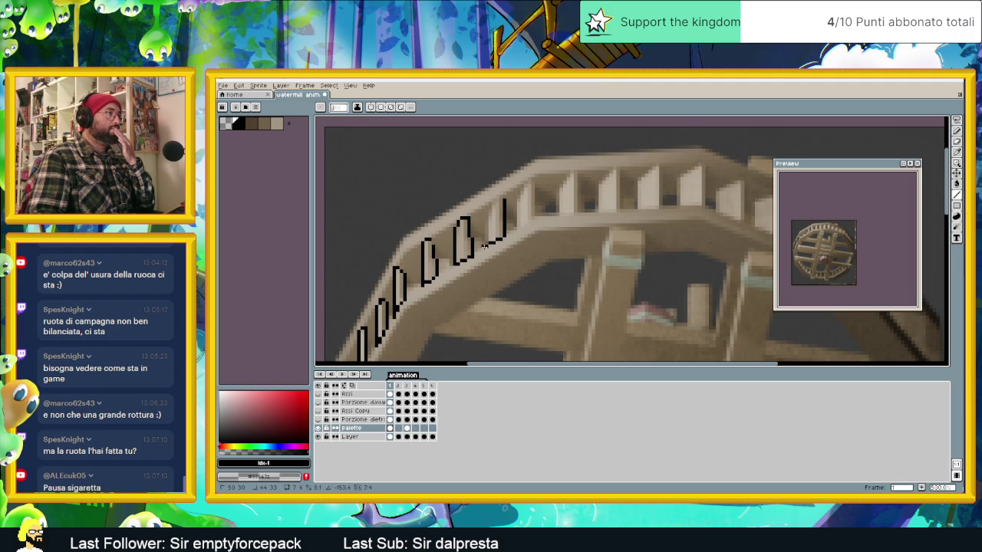
- Outline the next black paddle at the top of the rim and start the following one
left_click_drag(484, 245, 500, 201)
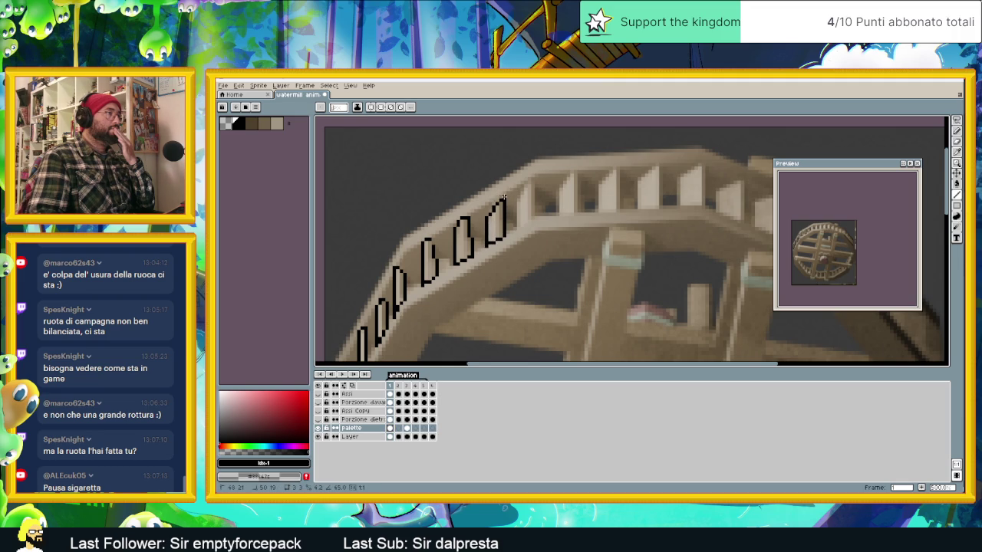
left_click_drag(533, 179, 515, 227)
left_click_drag(532, 179, 531, 209)
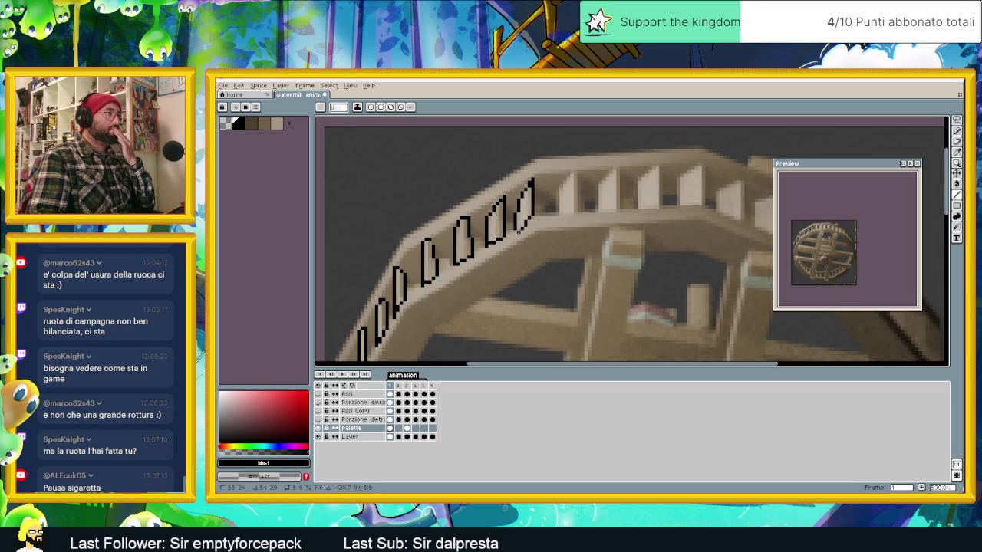
scroll(575, 170, "up", 1)
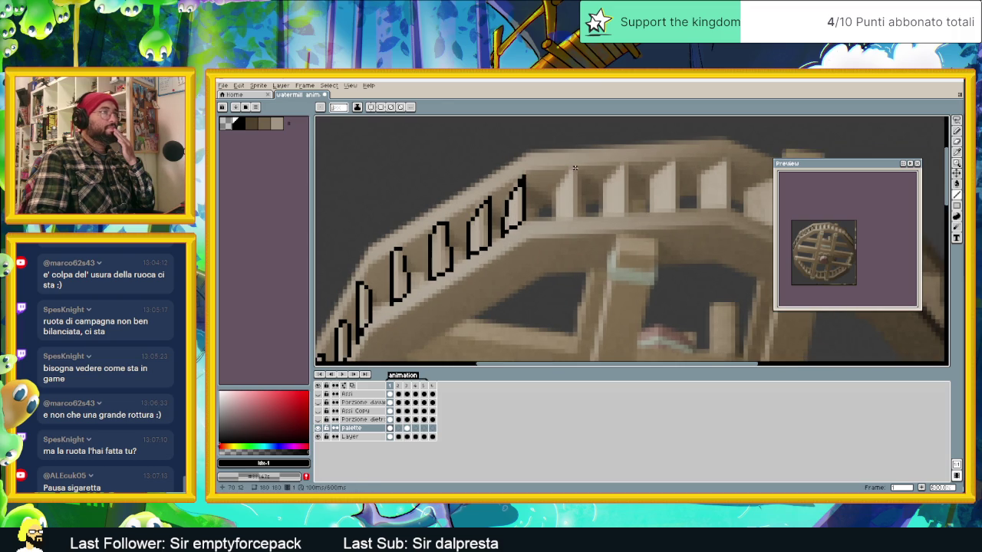
mouse_move(553, 193)
left_mouse_down()
mouse_move(551, 219)
mouse_move(579, 219)
left_mouse_up()
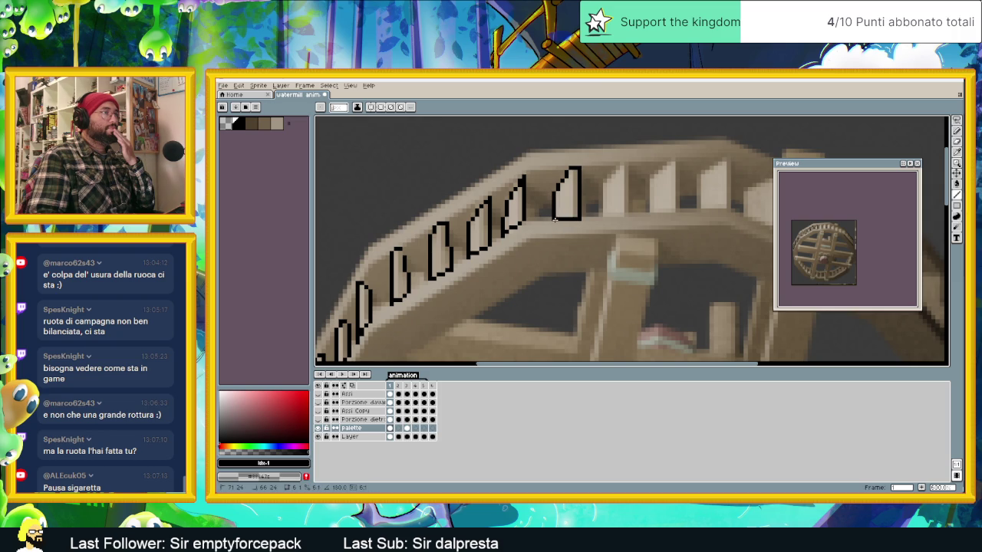
scroll(564, 220, "right", 3)
scroll(564, 221, "up", 1)
- Outline further paddles toward the rim's right side, closing the newest outline
mouse_move(554, 182)
left_mouse_down()
mouse_move(535, 198)
mouse_move(528, 233)
mouse_move(555, 234)
mouse_move(559, 182)
left_mouse_up()
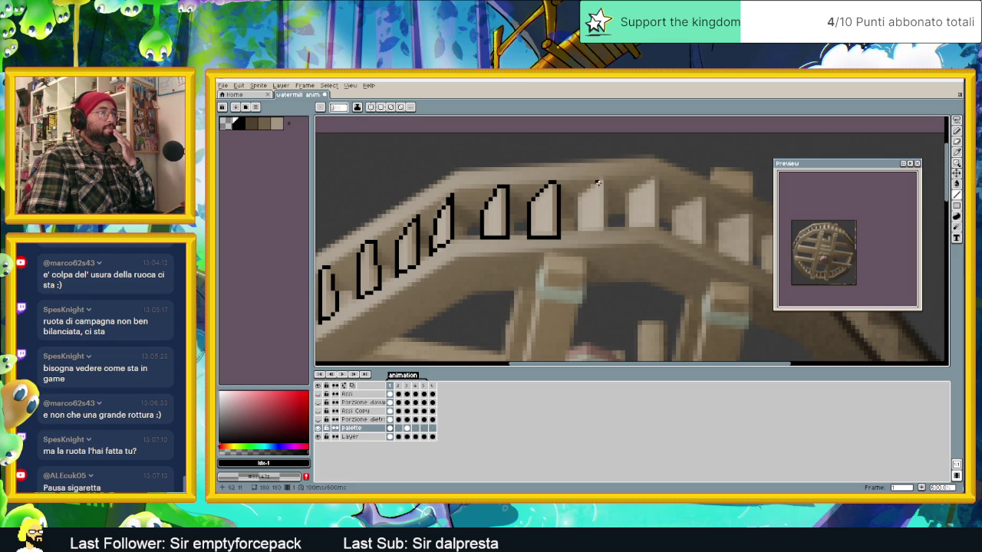
left_click(603, 177)
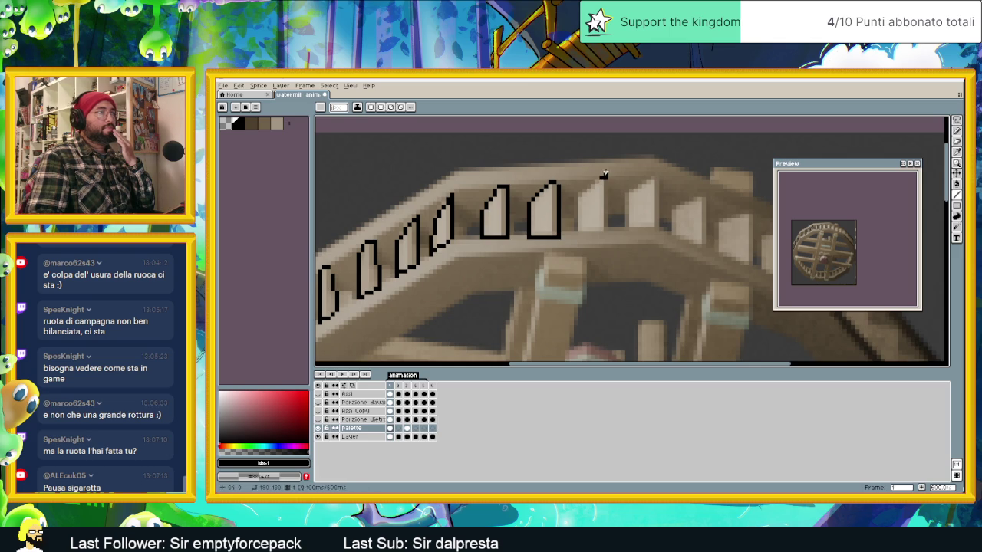
left_click_drag(605, 178, 578, 197)
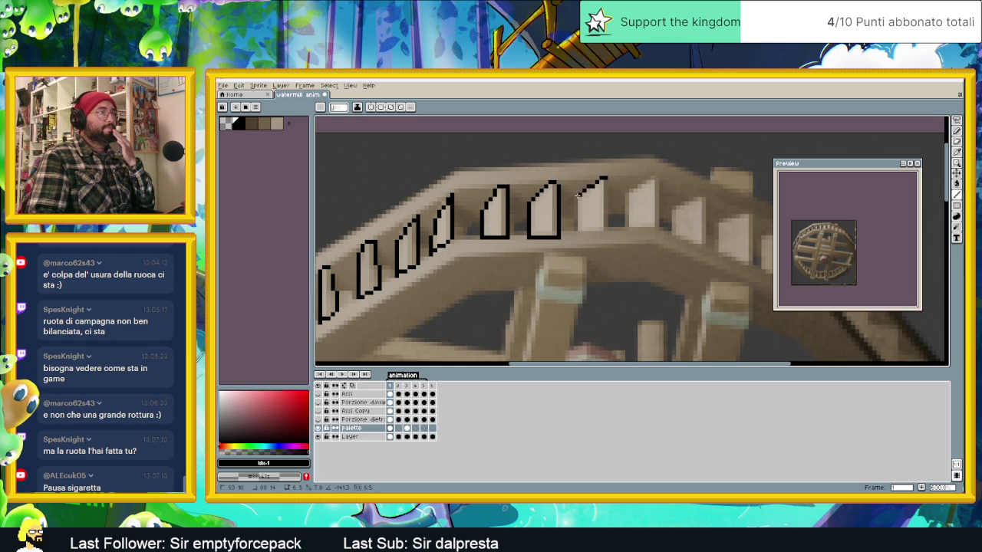
mouse_move(574, 233)
left_mouse_down()
mouse_move(603, 234)
mouse_move(605, 179)
left_mouse_up()
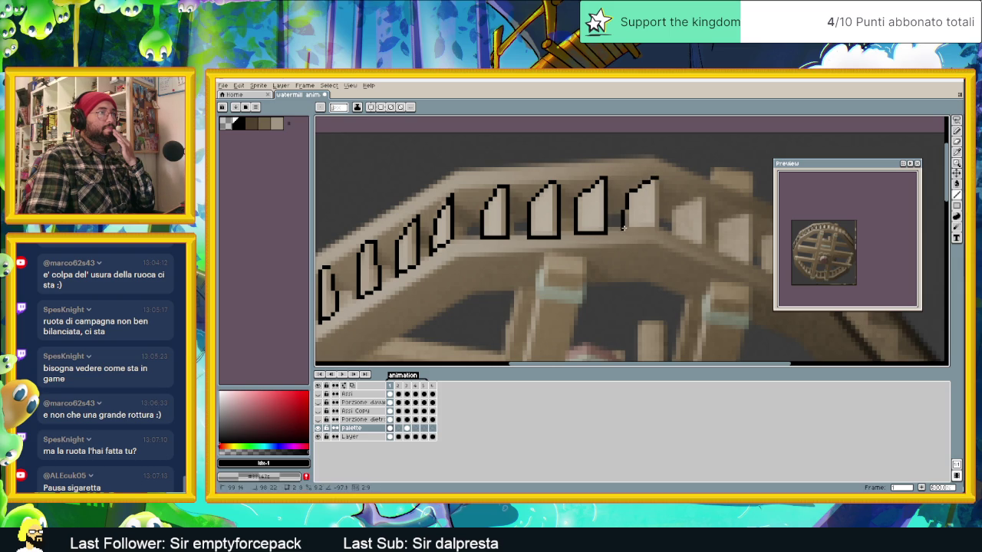
left_click_drag(624, 228, 656, 178)
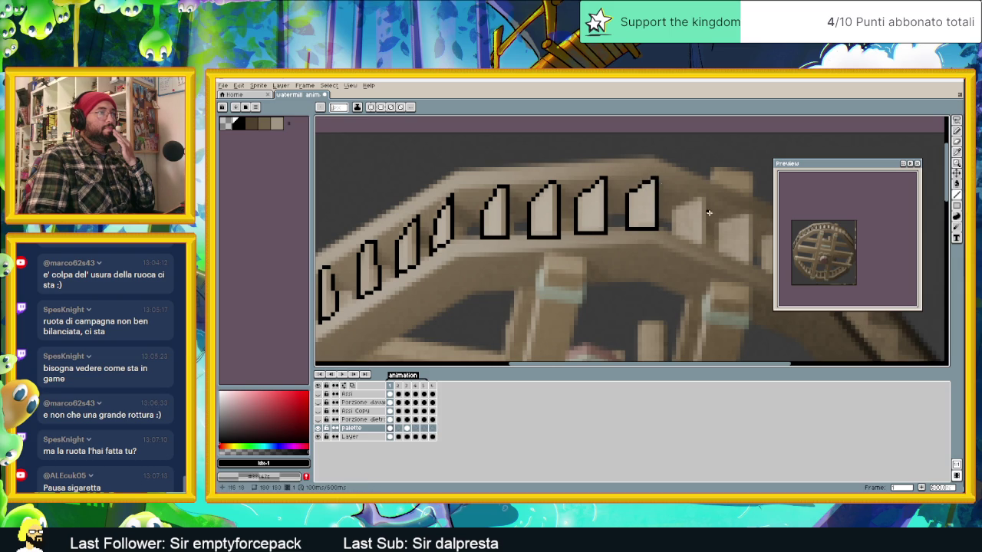
left_click_drag(709, 212, 604, 181)
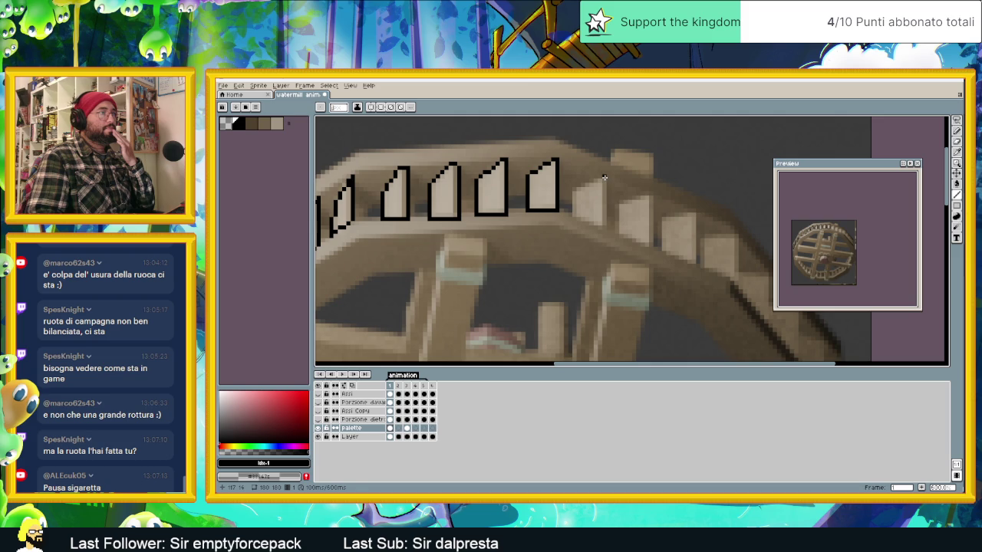
mouse_move(579, 187)
left_mouse_down()
mouse_move(571, 218)
mouse_move(605, 177)
mouse_move(627, 201)
mouse_move(615, 208)
mouse_move(616, 235)
mouse_move(652, 247)
mouse_move(651, 212)
mouse_move(557, 201)
mouse_move(589, 193)
mouse_move(594, 243)
mouse_move(553, 232)
left_mouse_up()
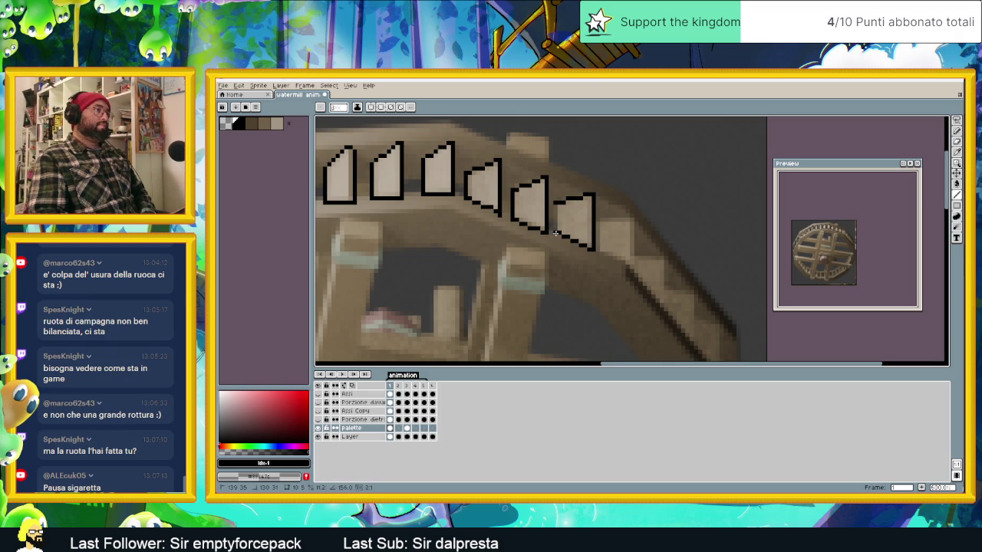
scroll(572, 217, "up", 1)
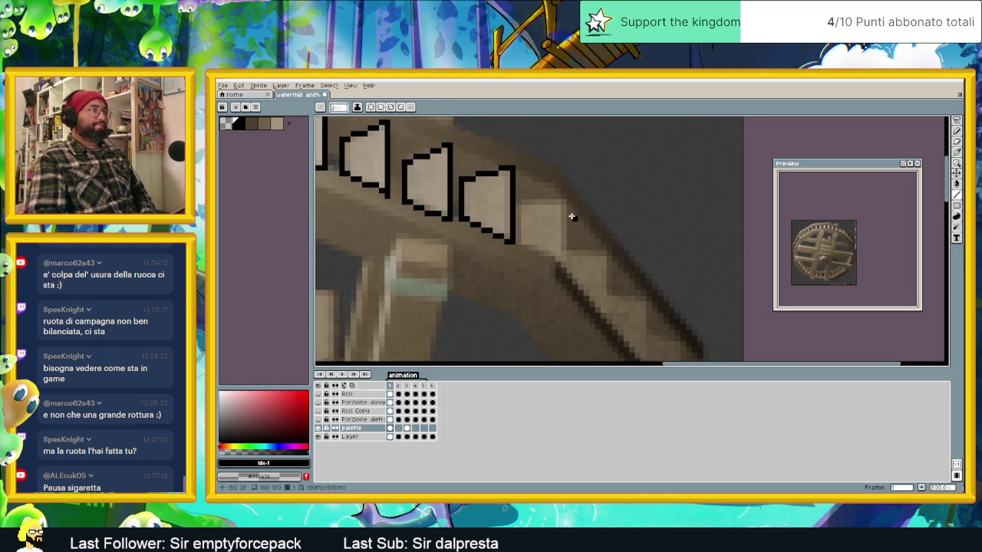
- Outline two more black paddles down the wheel's right side to extend the arc
mouse_move(522, 202)
left_mouse_down()
mouse_move(567, 271)
mouse_move(522, 202)
left_mouse_up()
mouse_move(605, 254)
left_mouse_down()
mouse_move(569, 217)
mouse_move(569, 193)
mouse_move(566, 266)
mouse_move(528, 220)
mouse_move(601, 240)
mouse_move(602, 302)
mouse_move(568, 268)
left_mouse_up()
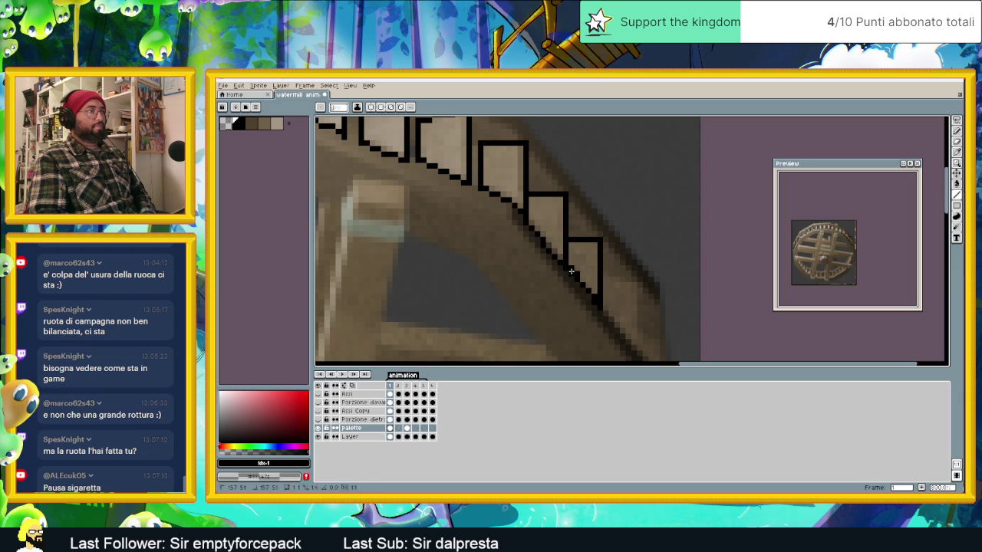
mouse_move(625, 294)
left_mouse_down()
mouse_move(555, 192)
mouse_move(565, 179)
mouse_move(570, 241)
mouse_move(533, 206)
left_mouse_up()
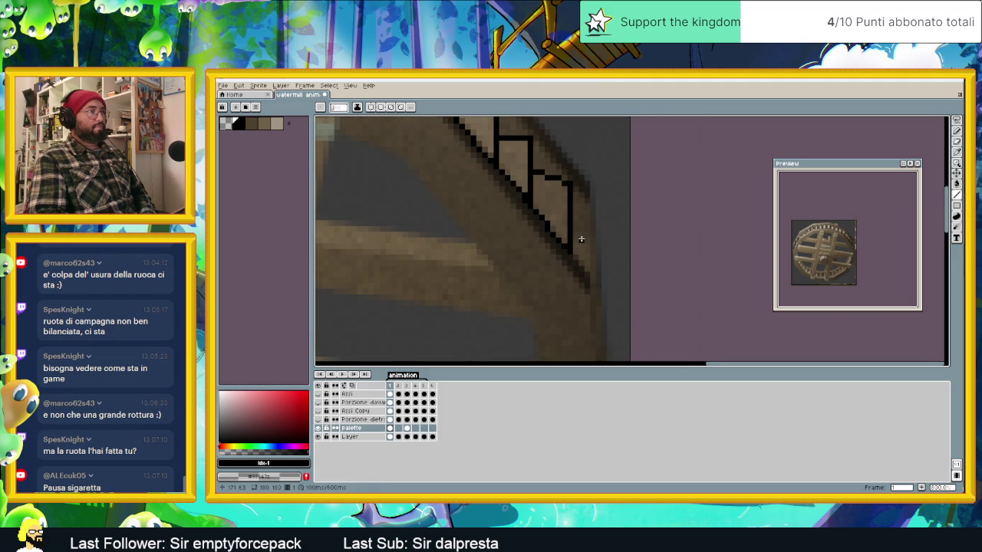
mouse_move(573, 243)
left_mouse_down()
mouse_move(592, 243)
mouse_move(590, 285)
left_mouse_up()
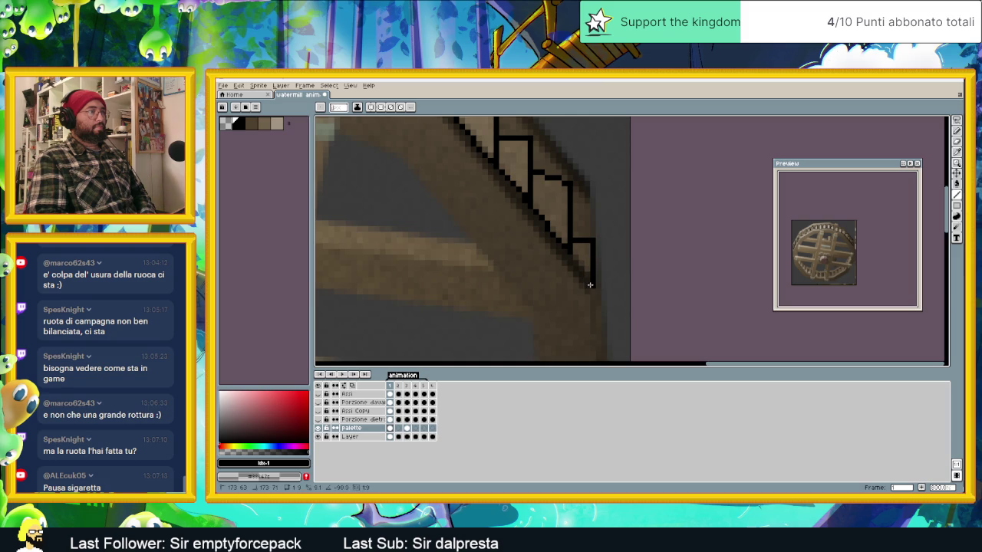
scroll(565, 302, "down", 3)
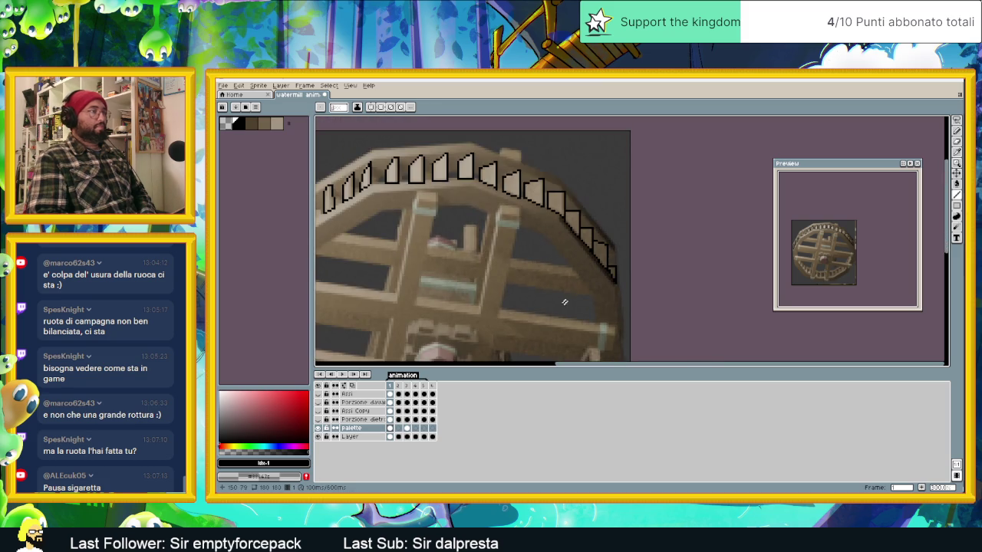
- Compare the rotated wheel in frame 2 against frame 1, ending on frame 1
scroll(565, 302, "down", 1)
scroll(572, 202, "down", 1)
scroll(581, 191, "down", 2)
scroll(581, 194, "up", 1)
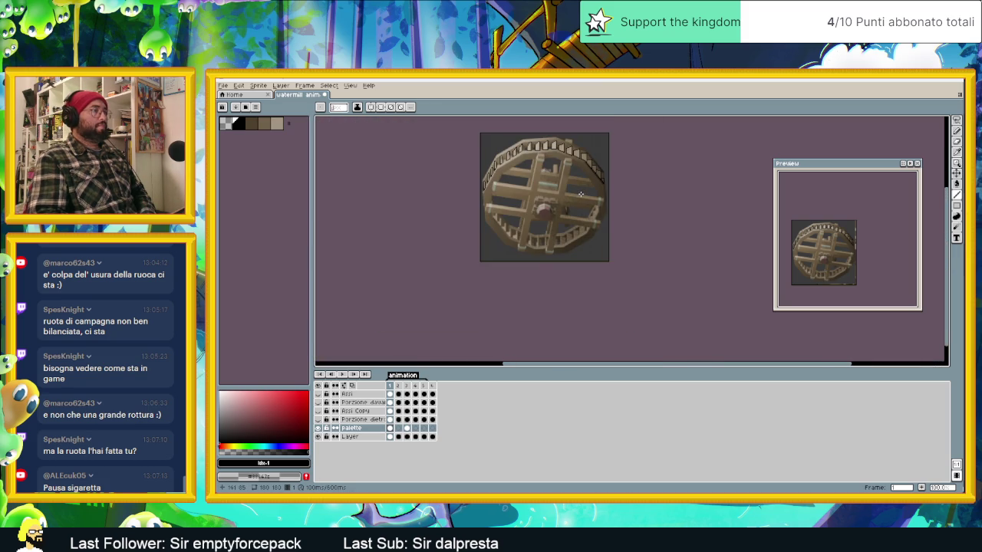
left_click(399, 386)
left_click(391, 387)
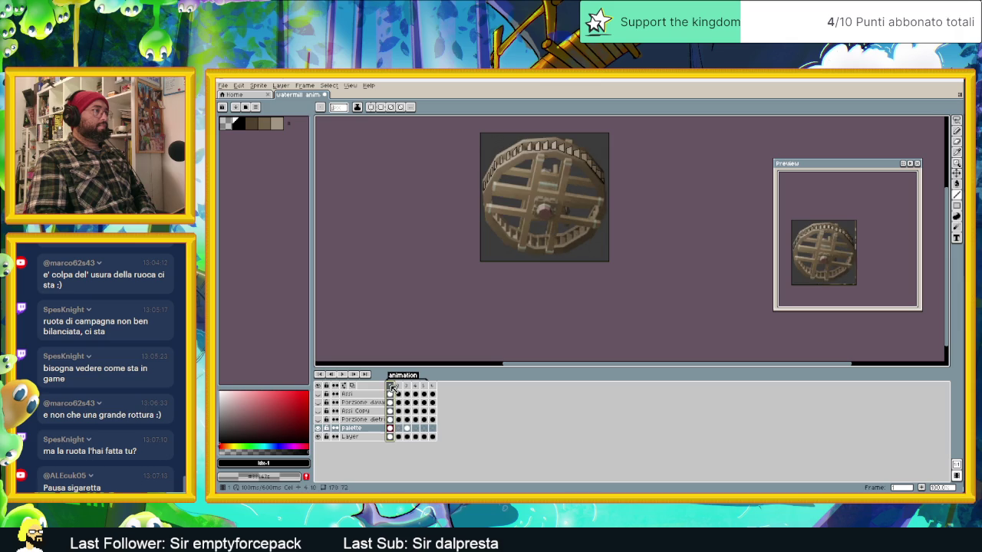
left_click(398, 386)
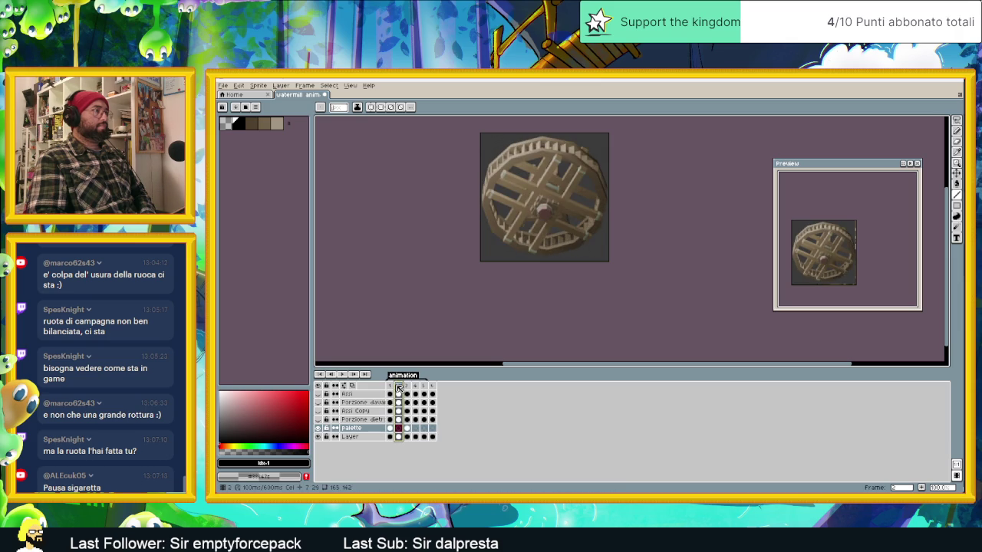
left_click(389, 386)
- Zoom far in on frame 1's right-hand paddles
scroll(667, 217, "up", 2)
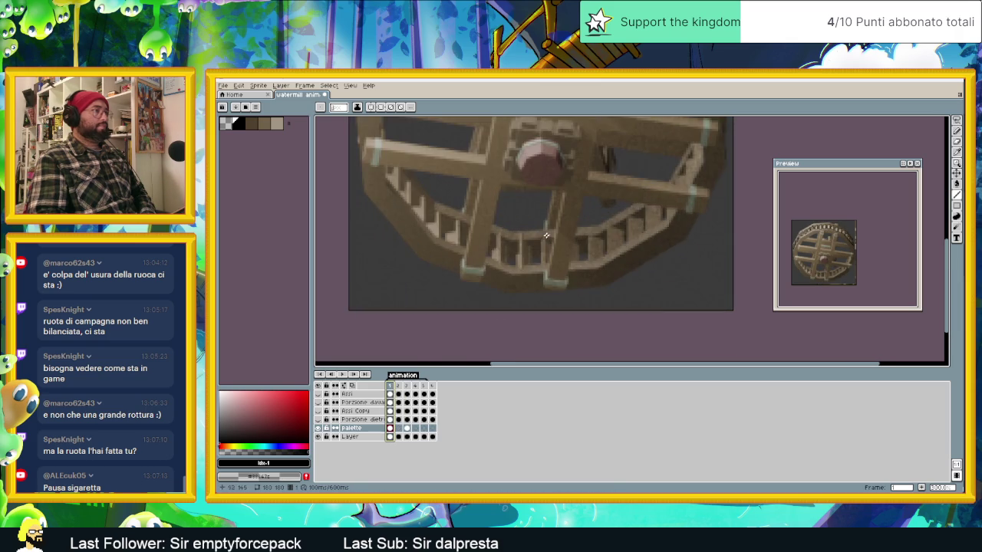
scroll(667, 217, "up", 1)
scroll(666, 217, "up", 1)
scroll(670, 196, "up", 1)
- Outline the first black paddle boxes on the lower rim of frame 1
mouse_move(670, 195)
left_mouse_down()
mouse_move(654, 196)
mouse_move(665, 235)
mouse_move(671, 195)
mouse_move(643, 220)
mouse_move(646, 262)
left_mouse_up()
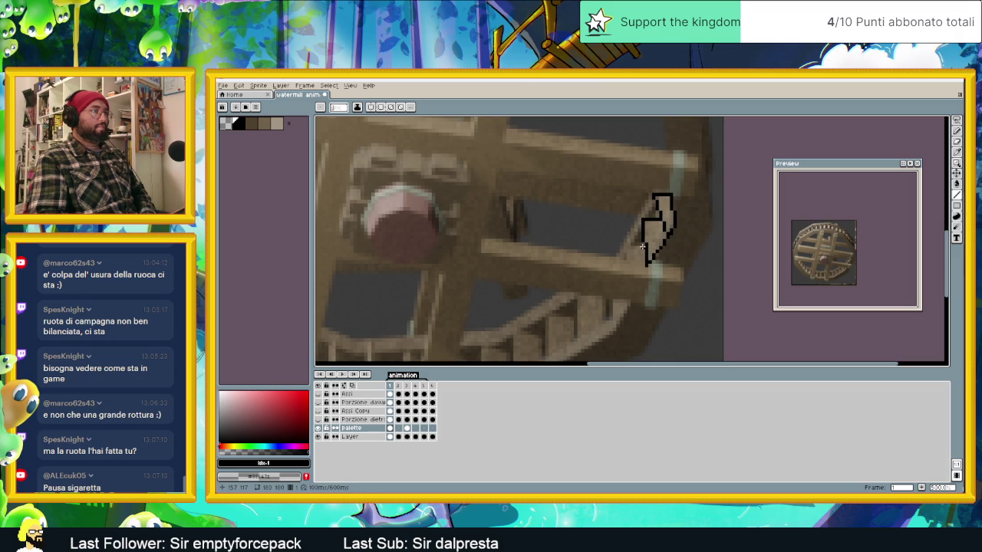
mouse_move(633, 246)
left_mouse_down()
mouse_move(629, 277)
mouse_move(640, 254)
mouse_move(589, 293)
mouse_move(588, 247)
mouse_move(616, 246)
left_mouse_up()
scroll(619, 263, "down", 2)
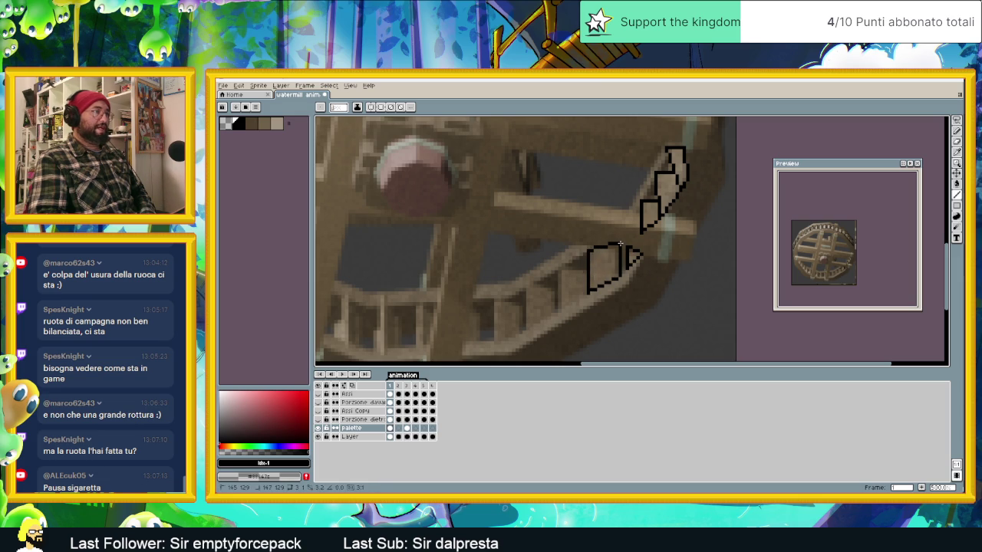
scroll(620, 244, "up", 1)
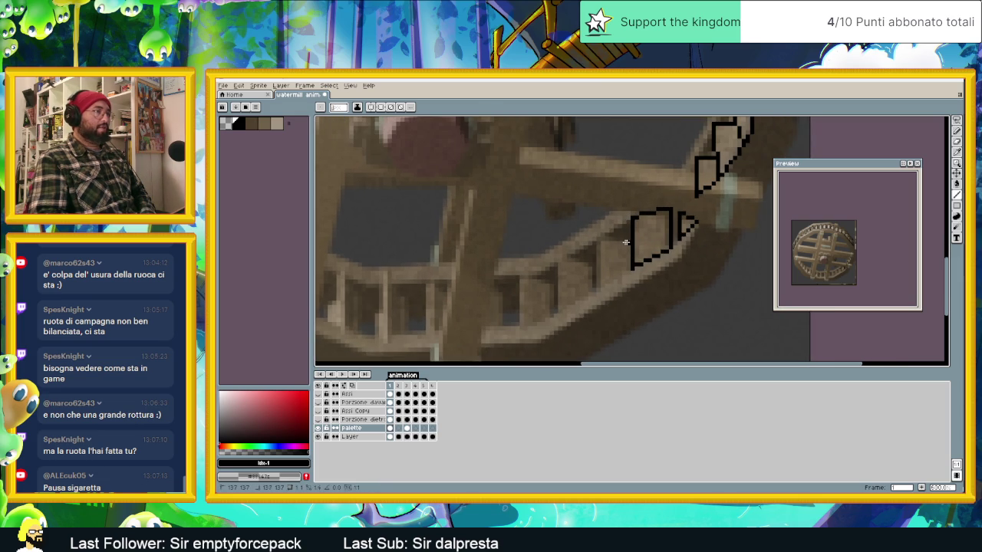
mouse_move(598, 242)
left_mouse_down()
mouse_move(599, 287)
mouse_move(629, 268)
mouse_move(560, 260)
mouse_move(559, 311)
mouse_move(590, 292)
mouse_move(593, 273)
left_mouse_up()
mouse_move(552, 315)
left_mouse_down()
mouse_move(620, 273)
mouse_move(610, 265)
mouse_move(607, 278)
mouse_move(581, 290)
mouse_move(583, 260)
mouse_move(613, 248)
left_mouse_up()
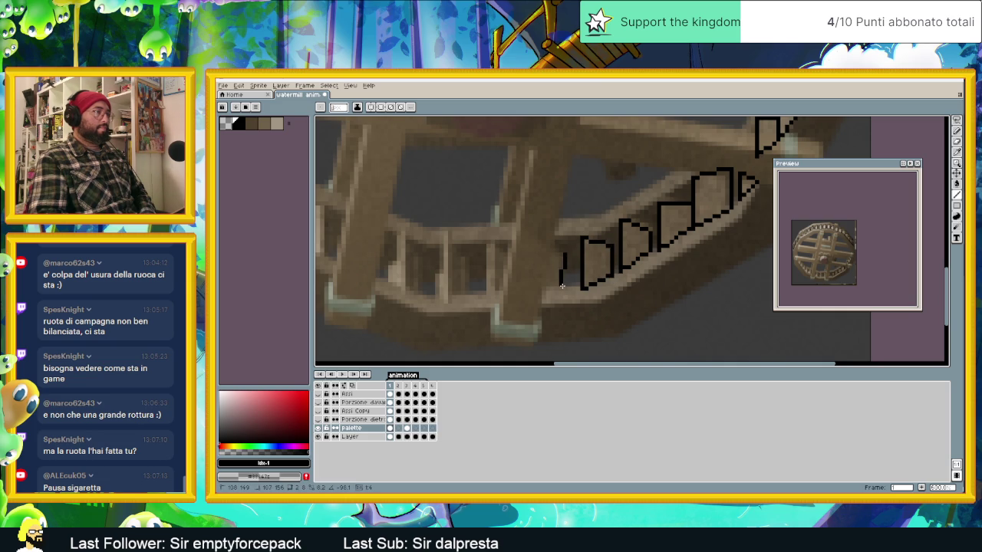
left_click_drag(541, 288, 566, 254)
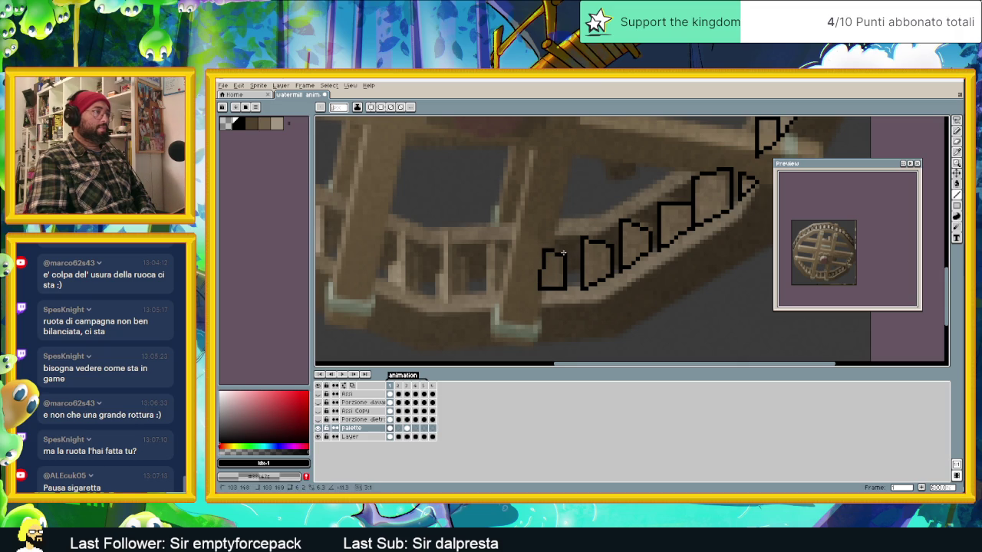
- Outline the next paddles further left along the lower rim
left_click_drag(562, 253, 601, 231)
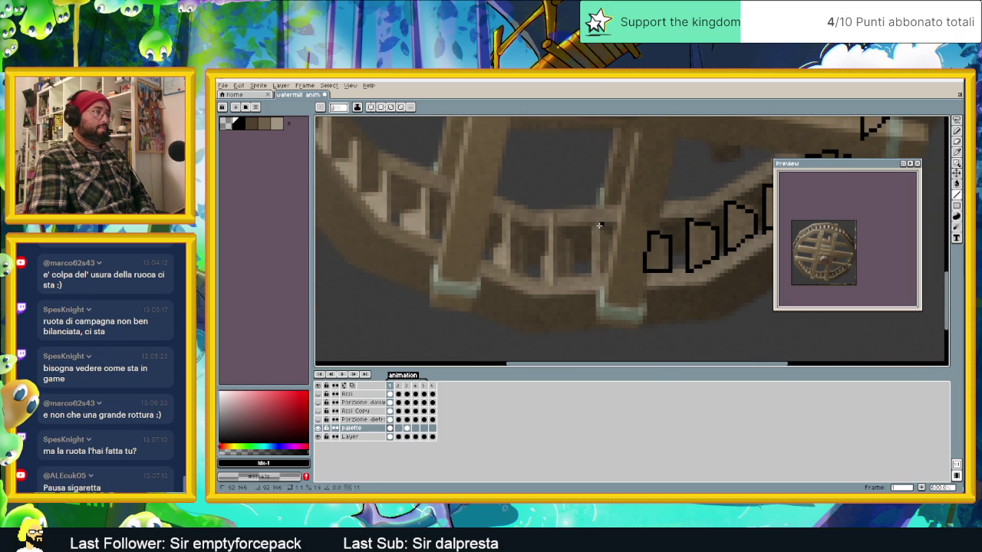
mouse_move(602, 225)
left_mouse_down()
mouse_move(590, 235)
mouse_move(589, 276)
mouse_move(609, 234)
left_mouse_up()
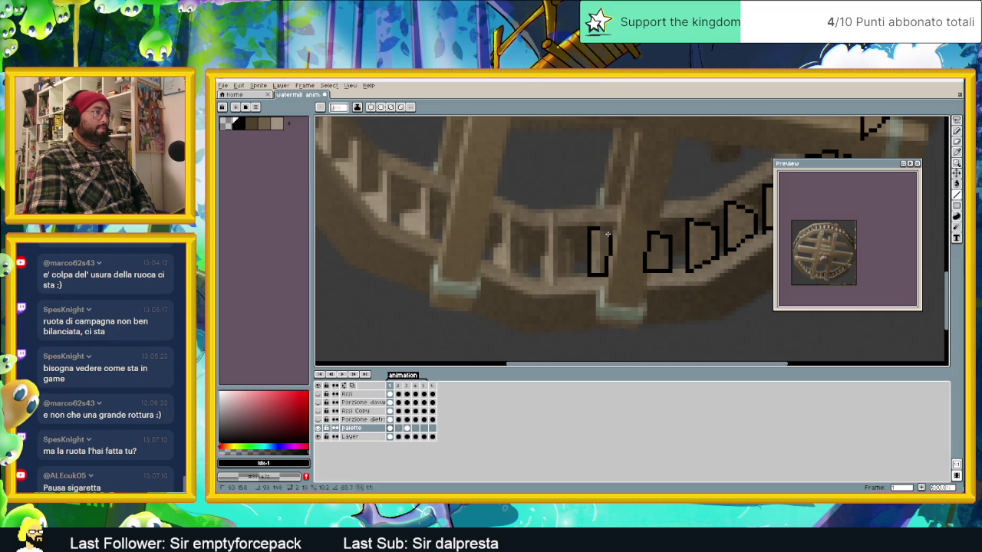
mouse_move(549, 224)
left_mouse_down()
mouse_move(544, 280)
mouse_move(568, 278)
mouse_move(568, 230)
left_mouse_up()
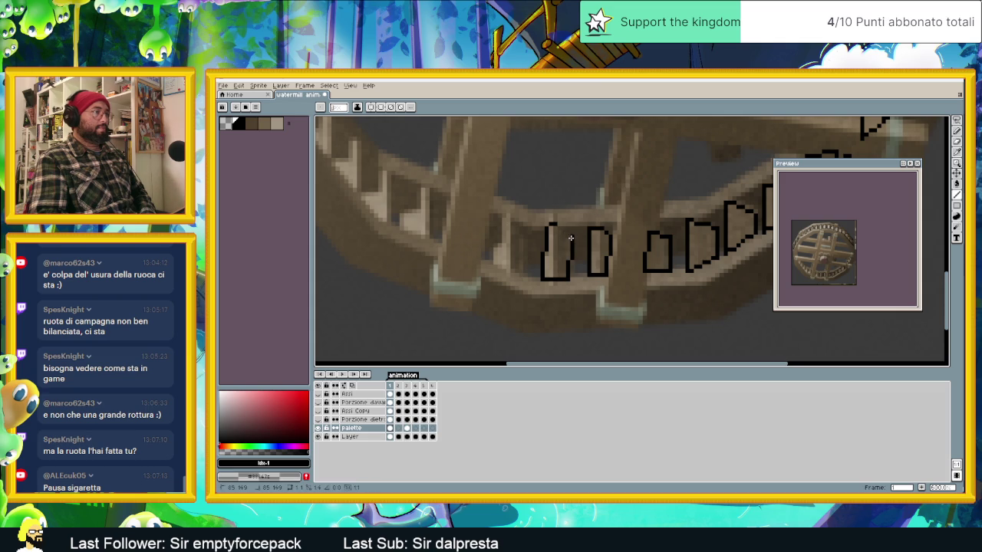
left_click_drag(507, 216, 498, 269)
left_click_drag(508, 217, 521, 256)
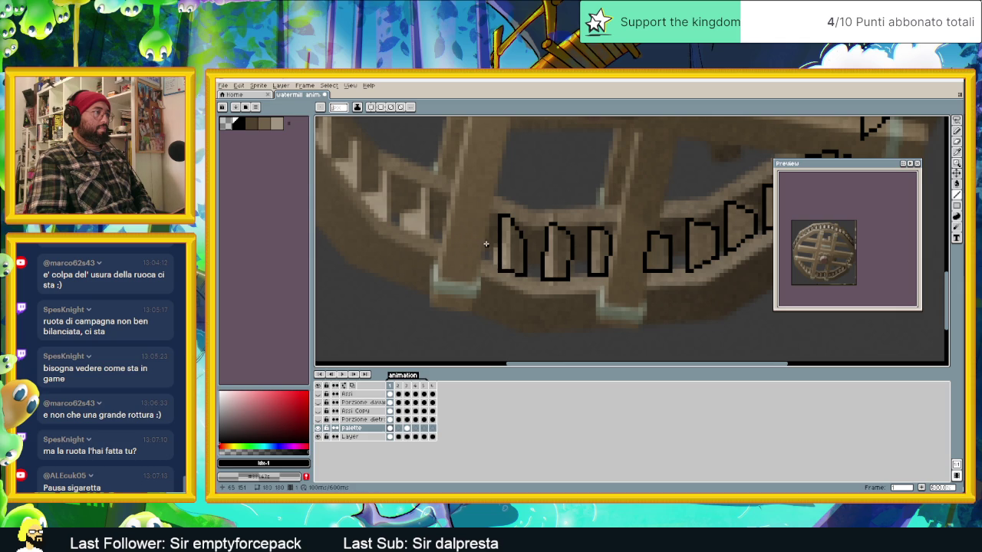
left_click_drag(485, 244, 580, 261)
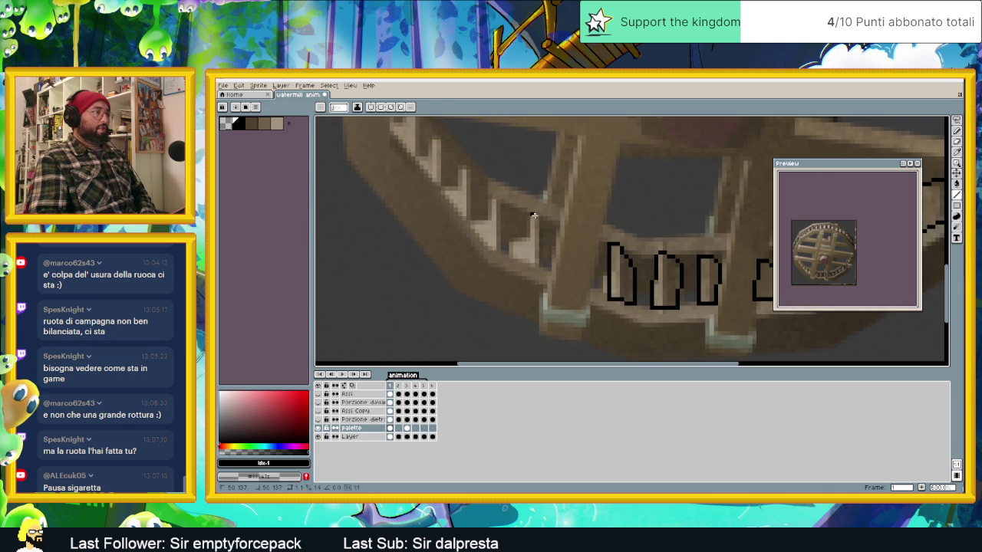
mouse_move(539, 242)
left_mouse_down()
mouse_move(527, 265)
mouse_move(528, 214)
left_mouse_up()
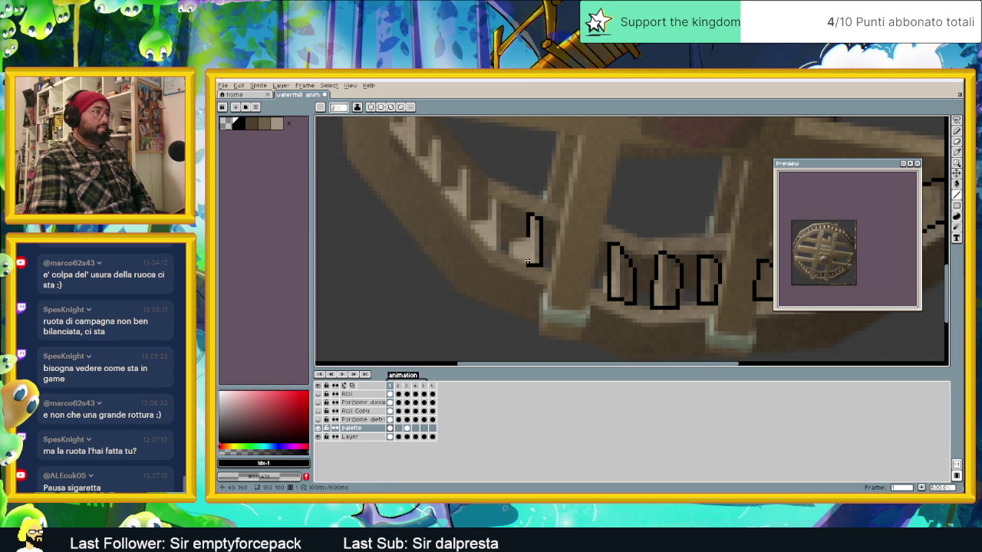
- Outline another paddle, then check frame 3 and return to frame 1
left_click_drag(524, 261, 524, 239)
mouse_move(489, 200)
left_mouse_down()
mouse_move(497, 253)
mouse_move(486, 203)
mouse_move(537, 230)
left_mouse_up()
mouse_move(506, 192)
left_mouse_down()
mouse_move(515, 192)
mouse_move(517, 245)
mouse_move(502, 212)
mouse_move(507, 191)
left_mouse_up()
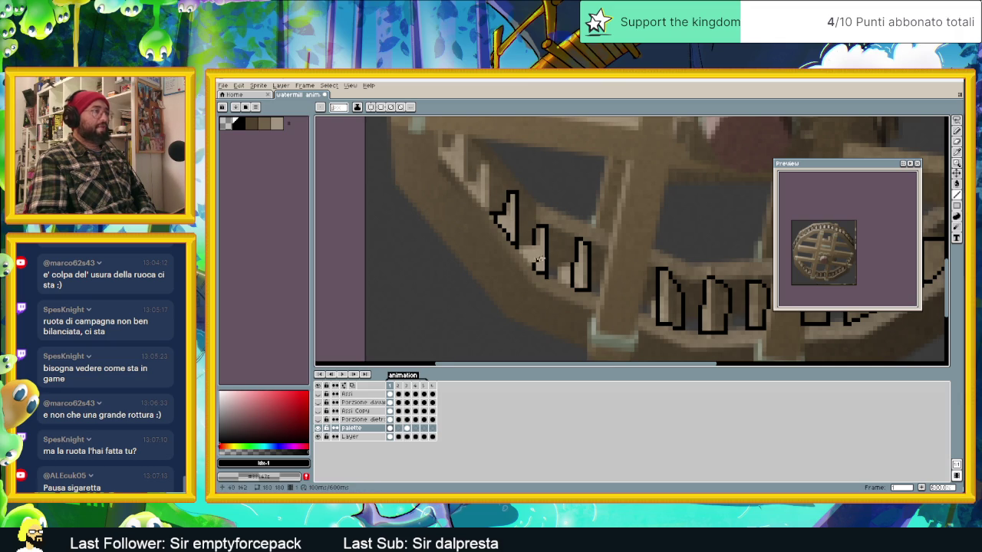
scroll(516, 226, "down", 1)
left_click(406, 428)
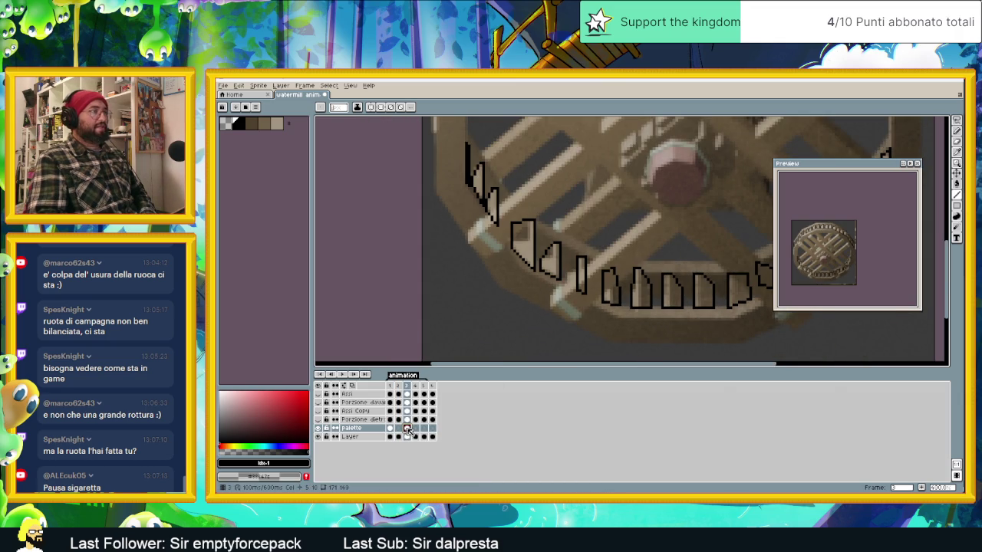
left_click(389, 428)
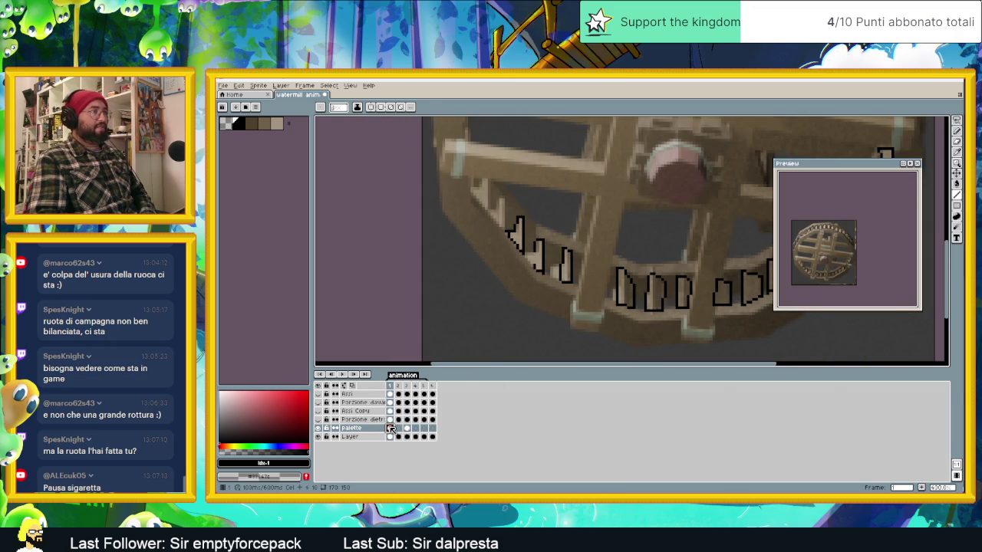
- Join neighbouring paddle outlines at their bases and outline paddles up the left rim, undoing one stroke
scroll(560, 257, "up", 2)
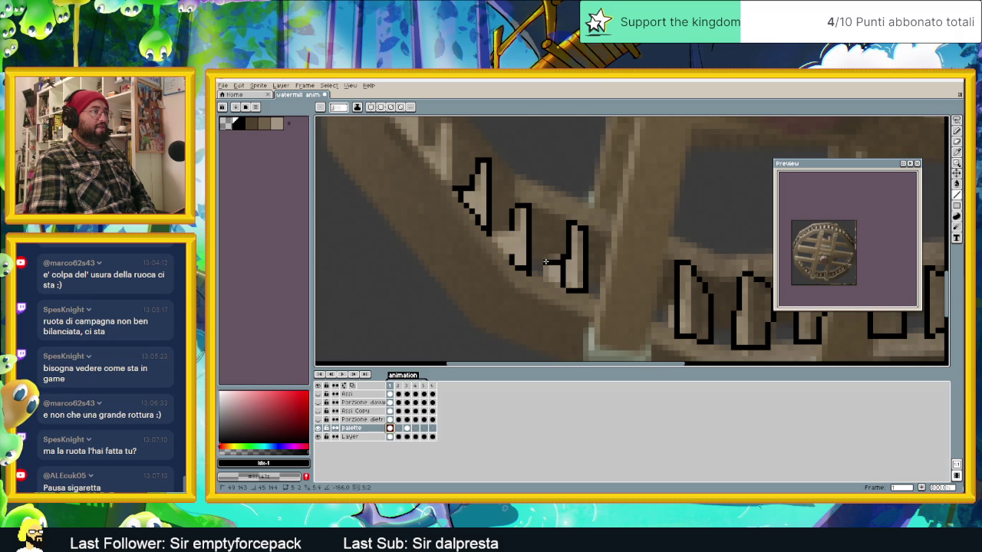
mouse_move(545, 262)
left_mouse_down()
mouse_move(542, 275)
mouse_move(561, 289)
left_mouse_up()
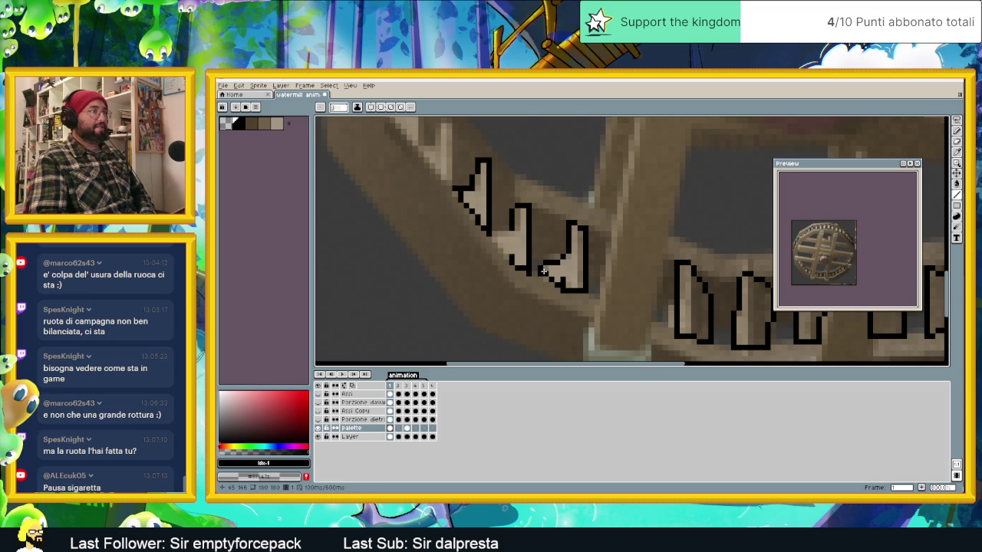
left_click_drag(511, 230, 491, 240)
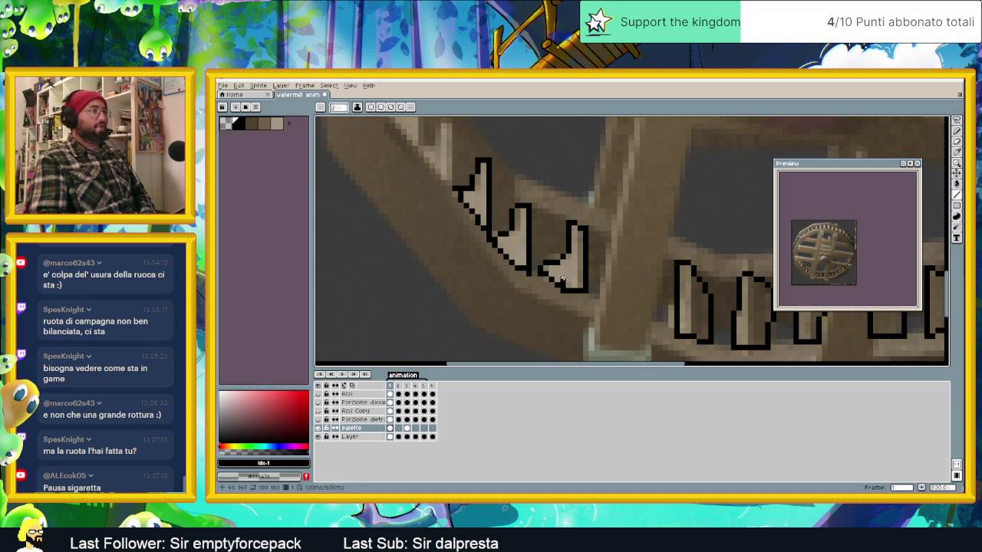
scroll(562, 285, "up", 3)
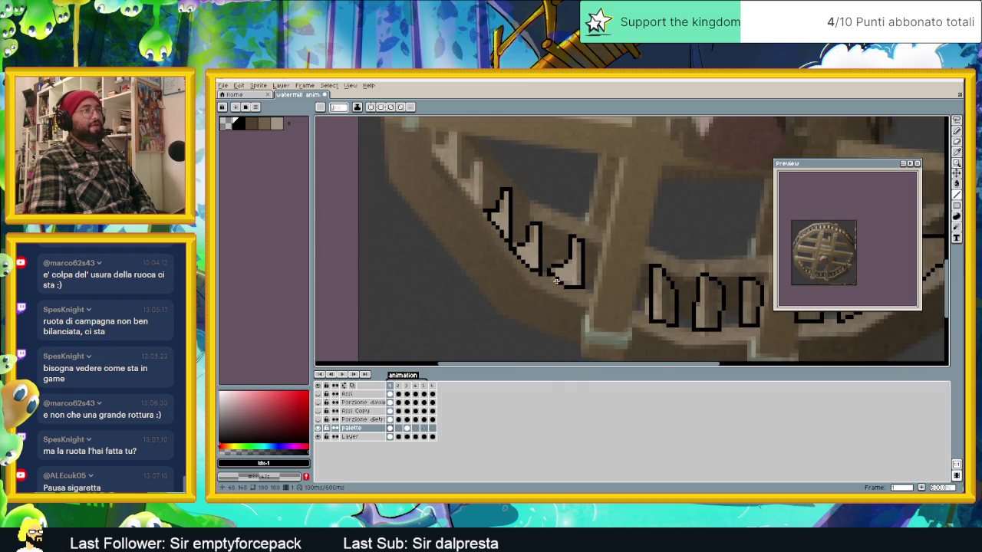
scroll(529, 234, "left", 3)
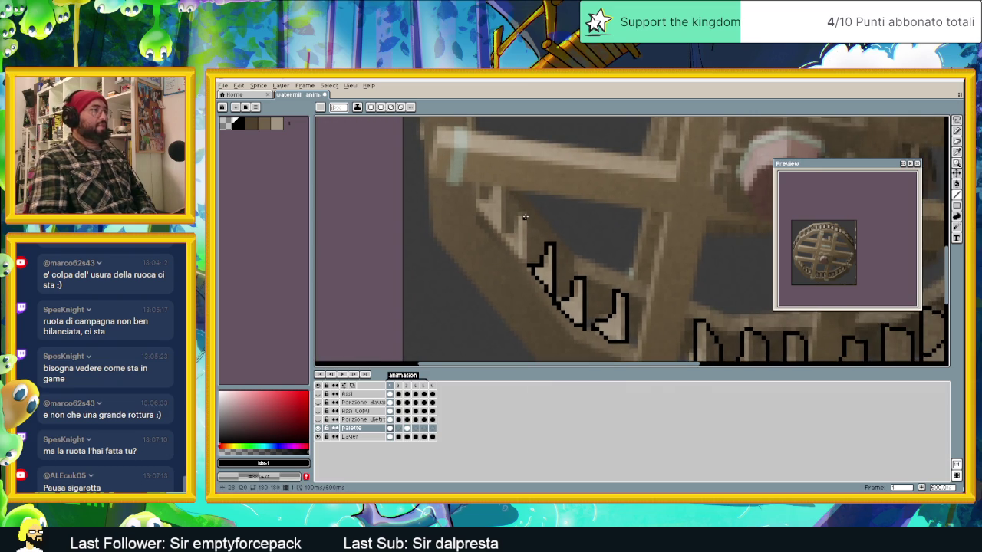
mouse_move(513, 215)
left_mouse_down()
mouse_move(510, 247)
mouse_move(524, 265)
mouse_move(525, 218)
mouse_move(525, 256)
left_mouse_up()
key("ctrl+z")
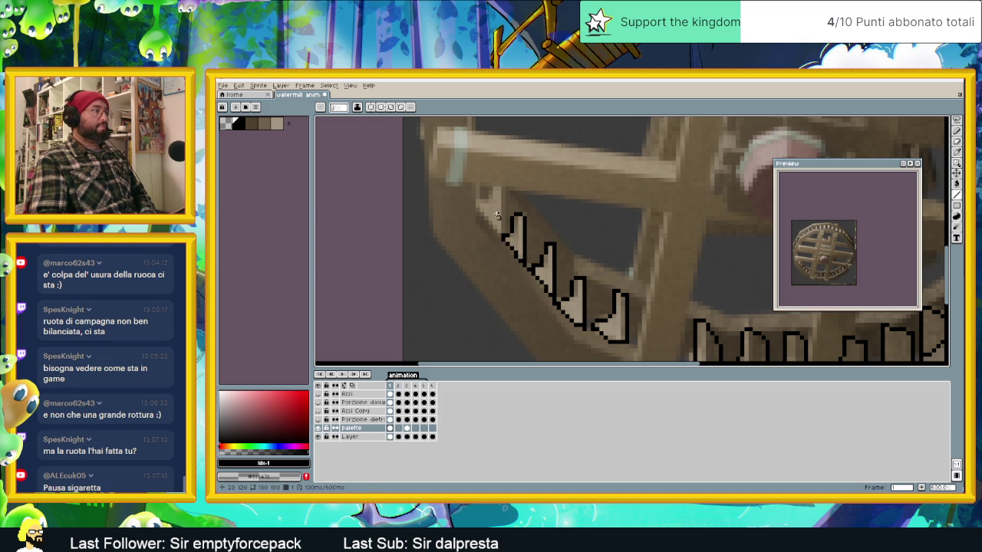
scroll(535, 254, "up", 1)
mouse_move(534, 243)
left_mouse_down()
mouse_move(545, 297)
mouse_move(519, 273)
mouse_move(529, 257)
left_mouse_up()
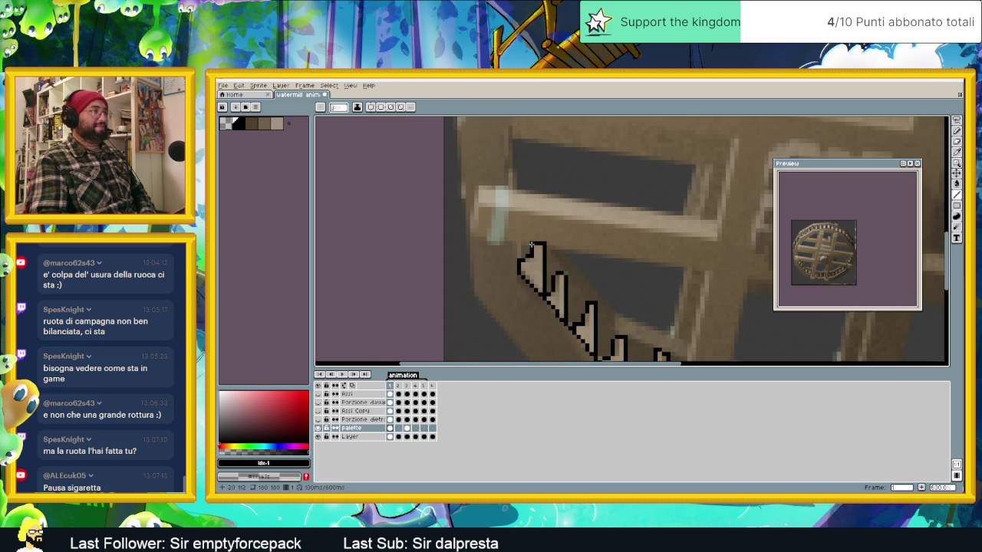
scroll(550, 254, "down", 2)
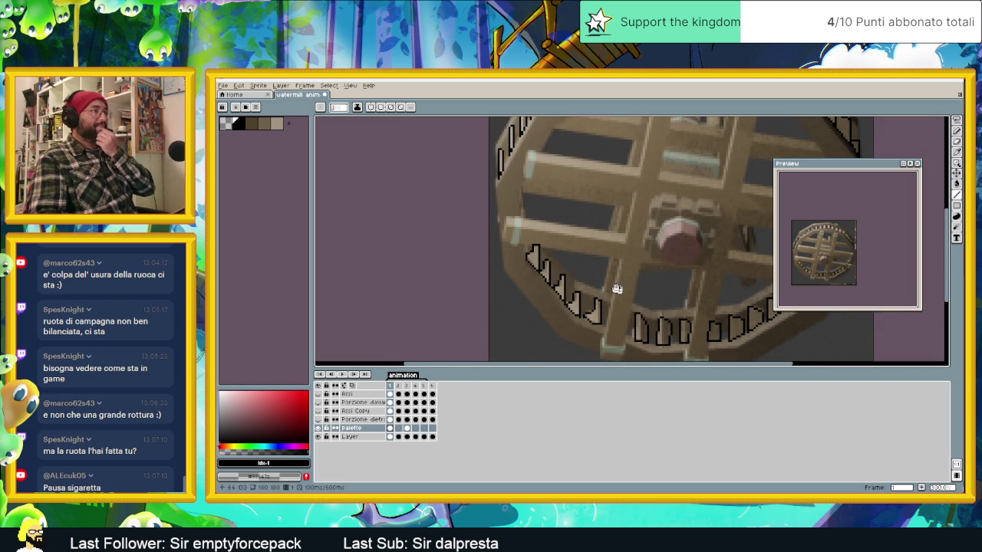
- Zoom out and save the watermill animation file
scroll(618, 285, "down", 1)
scroll(475, 291, "down", 1)
scroll(475, 292, "down", 1)
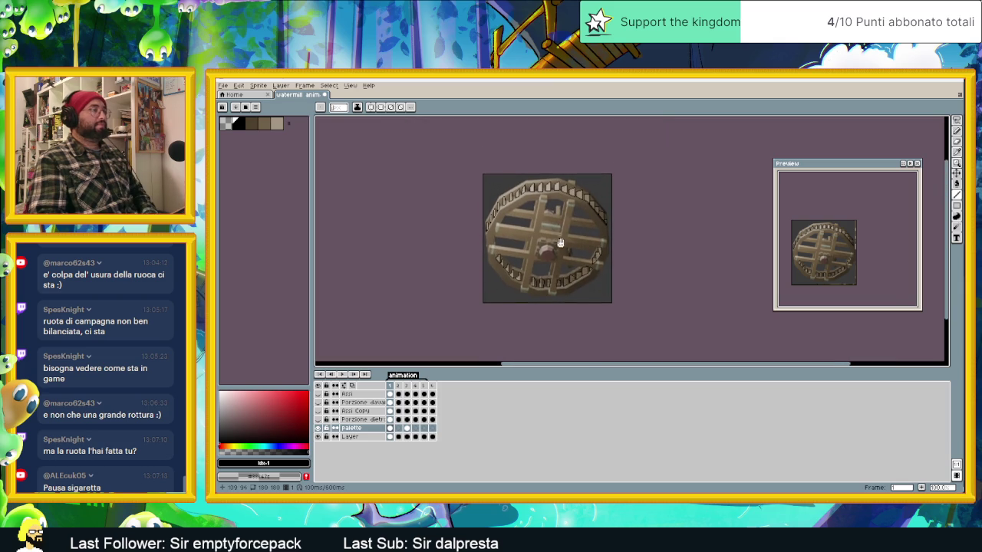
right_click(560, 244)
key("Escape")
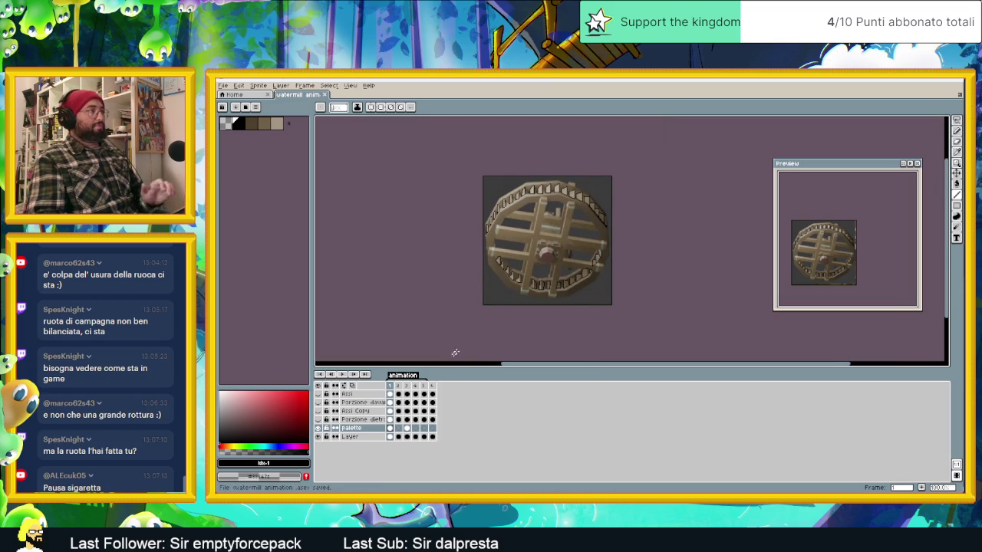
- Review the wheel in frames 2 and 3, then select frames 1–4
left_click(399, 430)
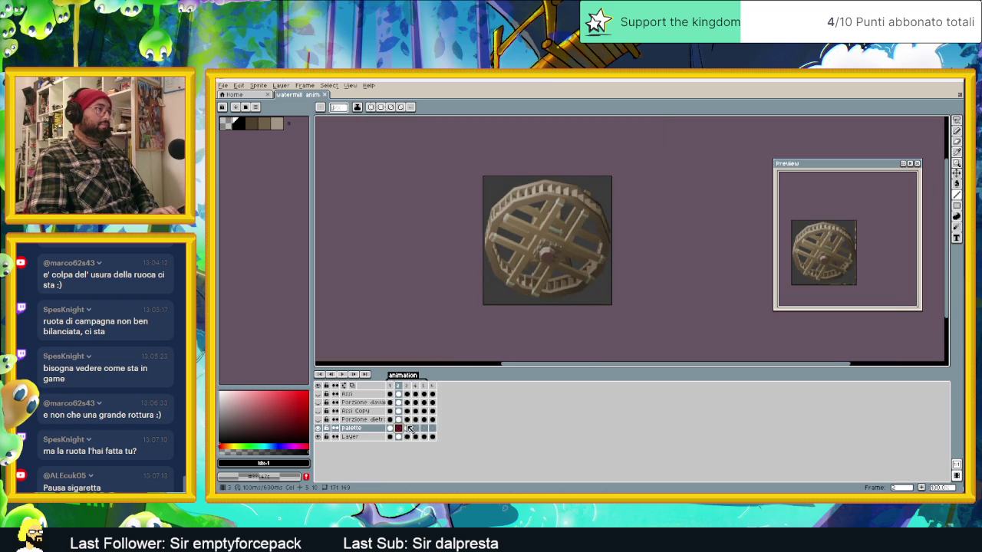
left_click(407, 428)
mouse_move(390, 432)
left_mouse_down()
mouse_move(437, 435)
mouse_move(405, 432)
left_mouse_up()
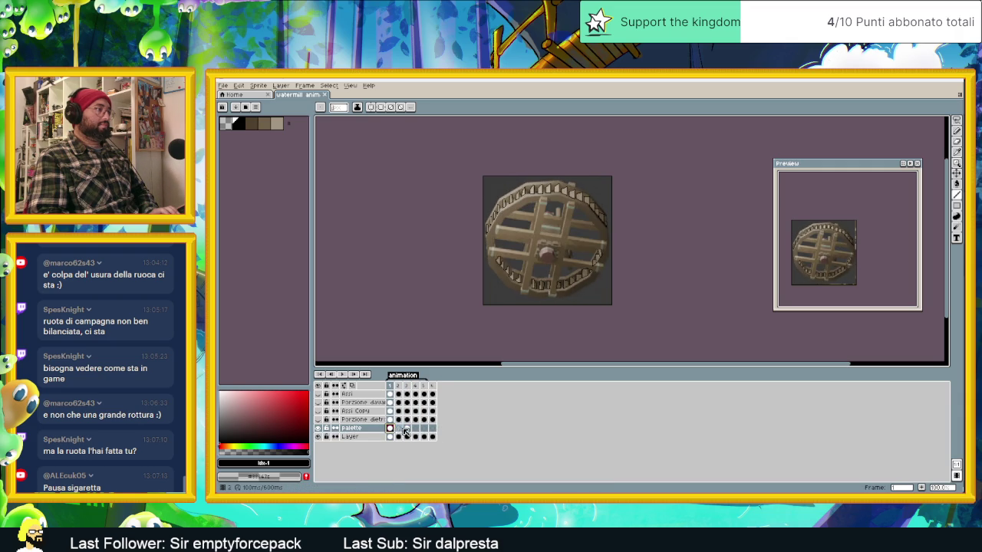
- Zoom into frame 2 and start black paddle outlines on the wheel's upper-left rim
scroll(407, 265, "up", 2)
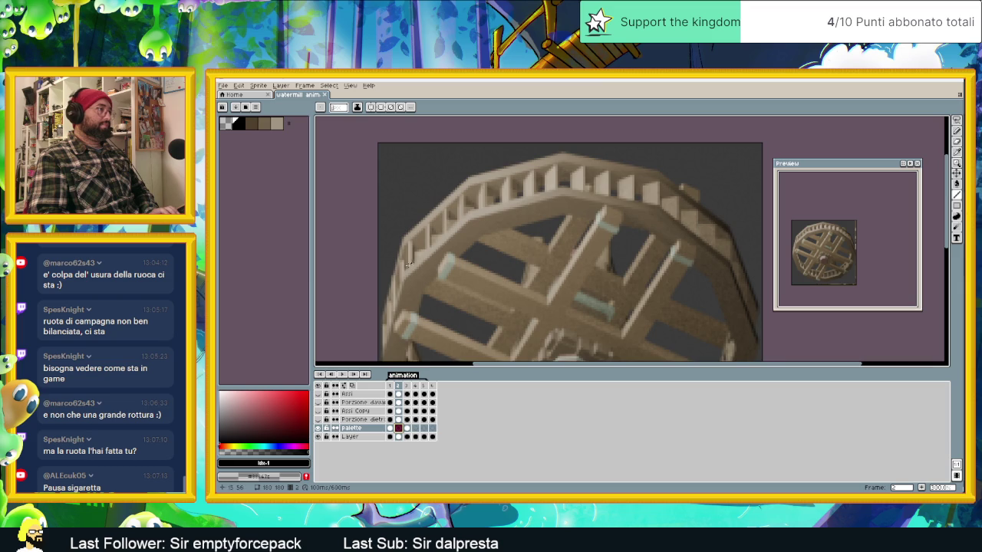
scroll(407, 265, "up", 1)
scroll(430, 280, "up", 1)
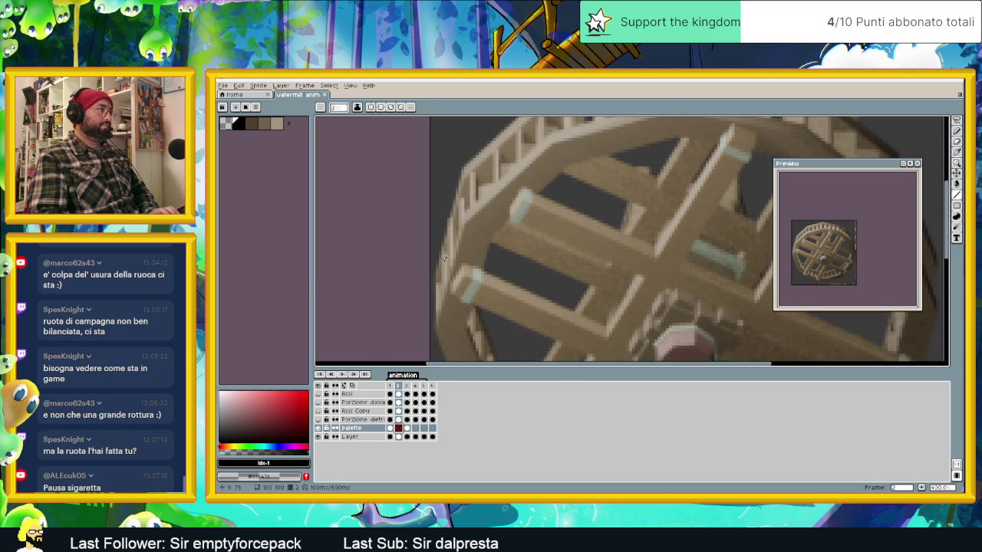
mouse_move(444, 249)
left_mouse_down()
mouse_move(448, 270)
mouse_move(448, 222)
mouse_move(450, 263)
left_mouse_up()
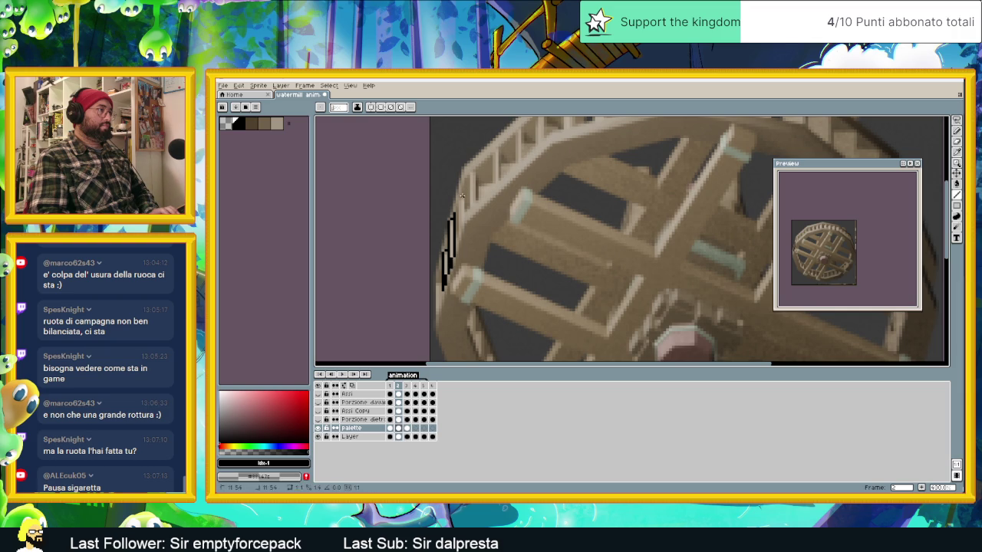
left_click_drag(461, 198, 457, 234)
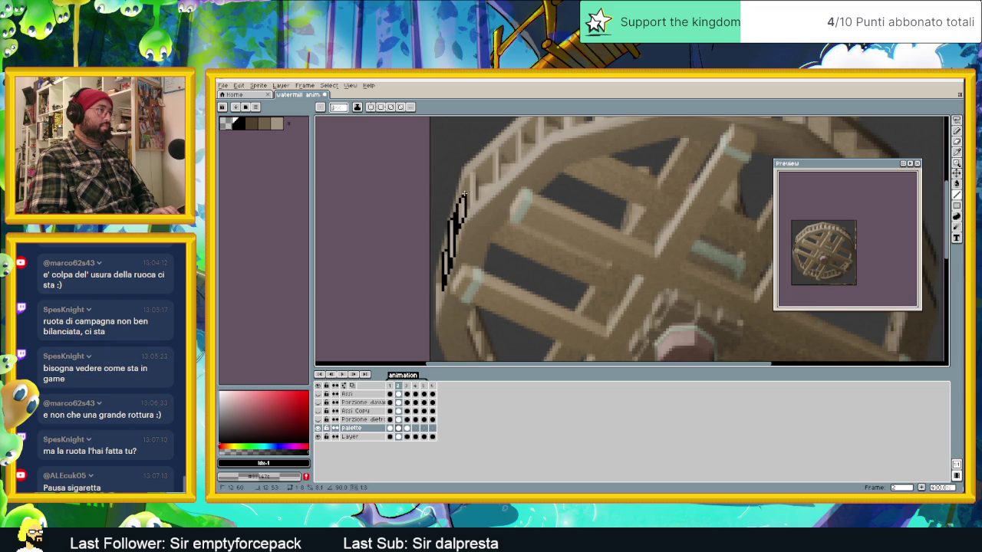
mouse_move(471, 173)
left_mouse_down()
mouse_move(466, 198)
mouse_move(475, 173)
left_mouse_up()
scroll(477, 170, "up", 1)
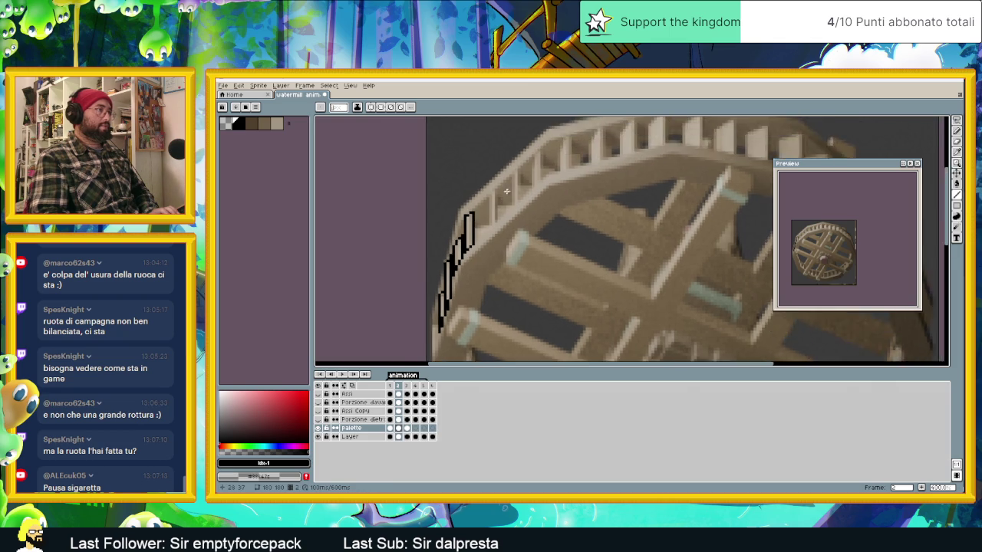
scroll(491, 184, "up", 1)
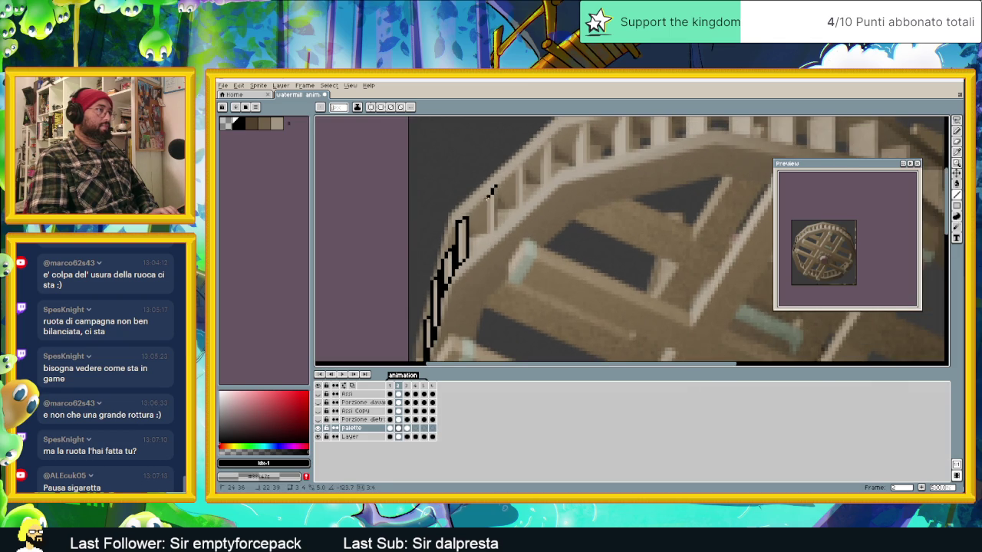
- Outline the next paddles along the upper rim with straight black edges
left_click_drag(492, 189, 484, 239)
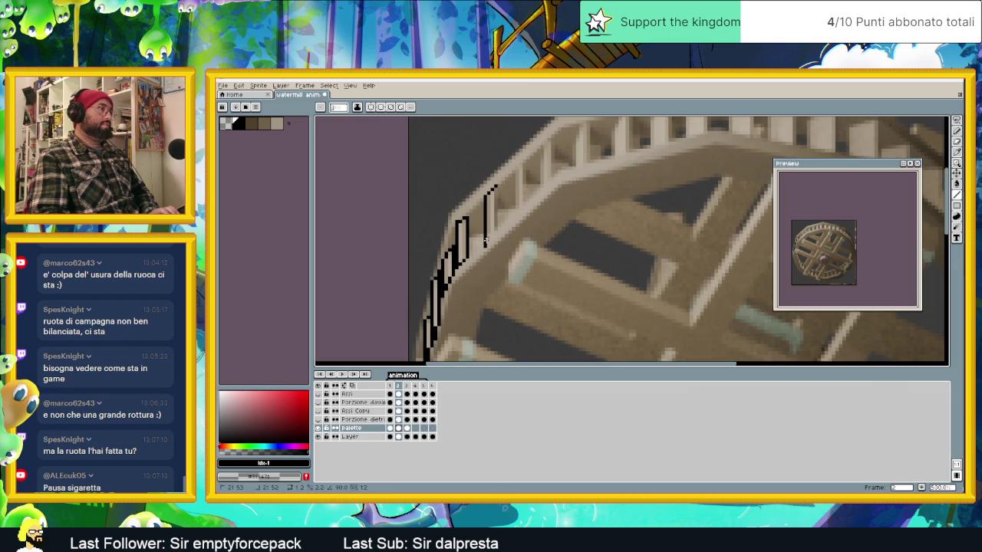
mouse_move(495, 229)
left_mouse_down()
mouse_move(495, 188)
mouse_move(516, 178)
mouse_move(514, 212)
mouse_move(525, 160)
mouse_move(526, 185)
mouse_move(510, 206)
mouse_move(526, 201)
mouse_move(524, 188)
mouse_move(546, 199)
mouse_move(533, 215)
mouse_move(534, 240)
mouse_move(547, 239)
left_mouse_up()
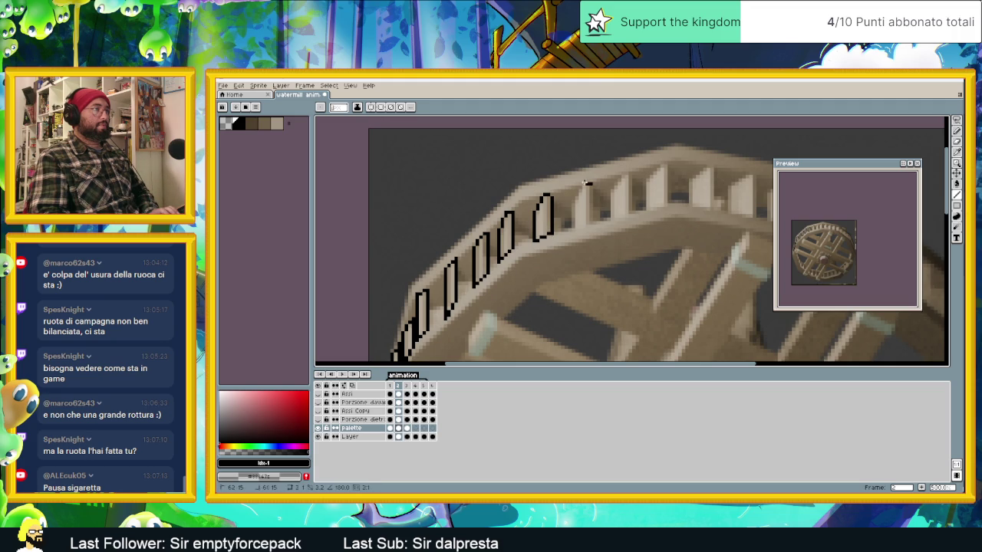
mouse_move(586, 184)
left_mouse_down()
mouse_move(571, 231)
mouse_move(592, 184)
left_mouse_up()
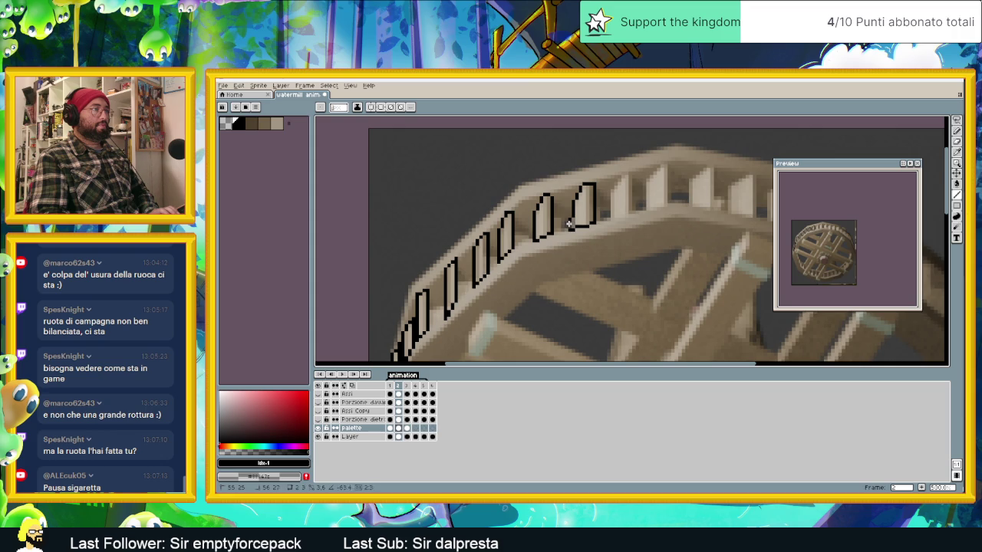
left_click_drag(568, 217, 550, 228)
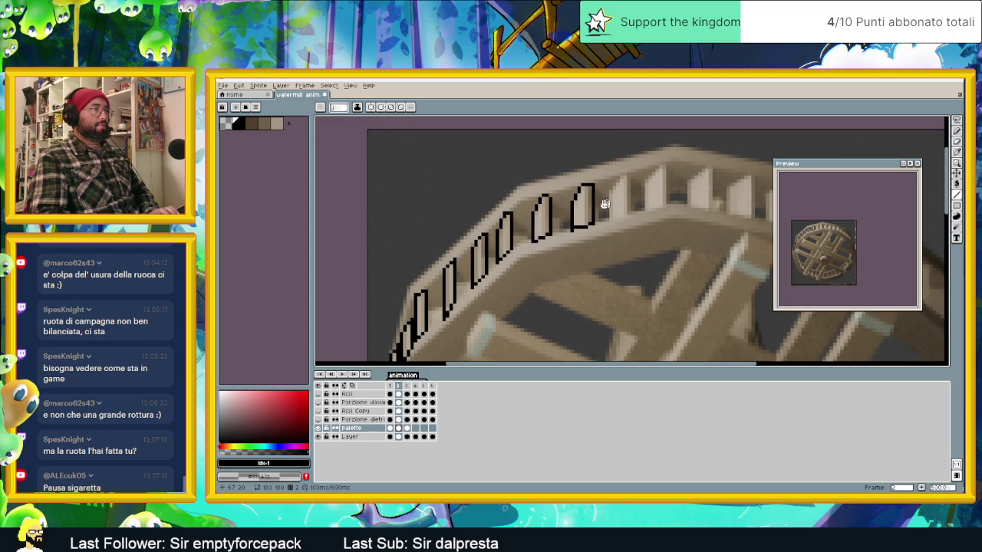
scroll(550, 228, "up", 1)
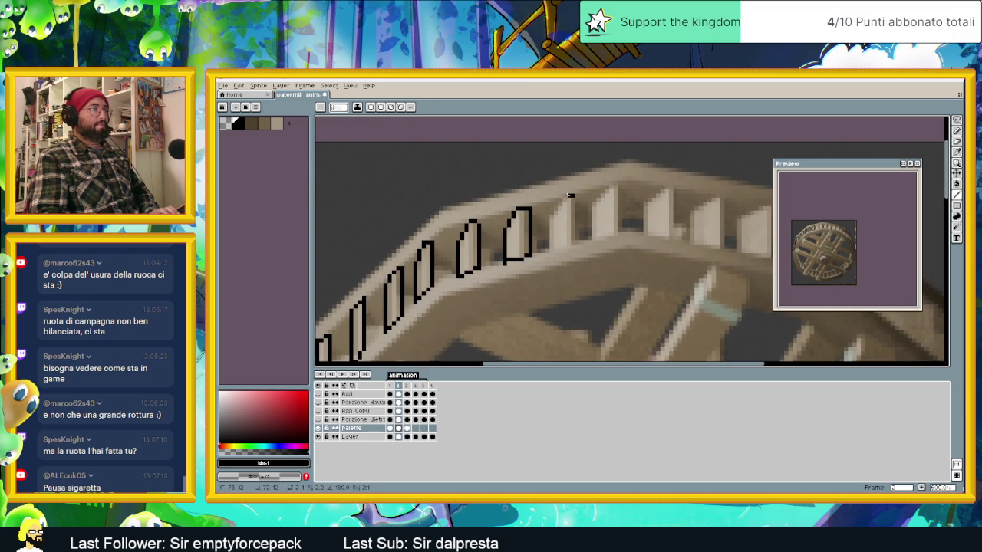
left_click(552, 216, "shift")
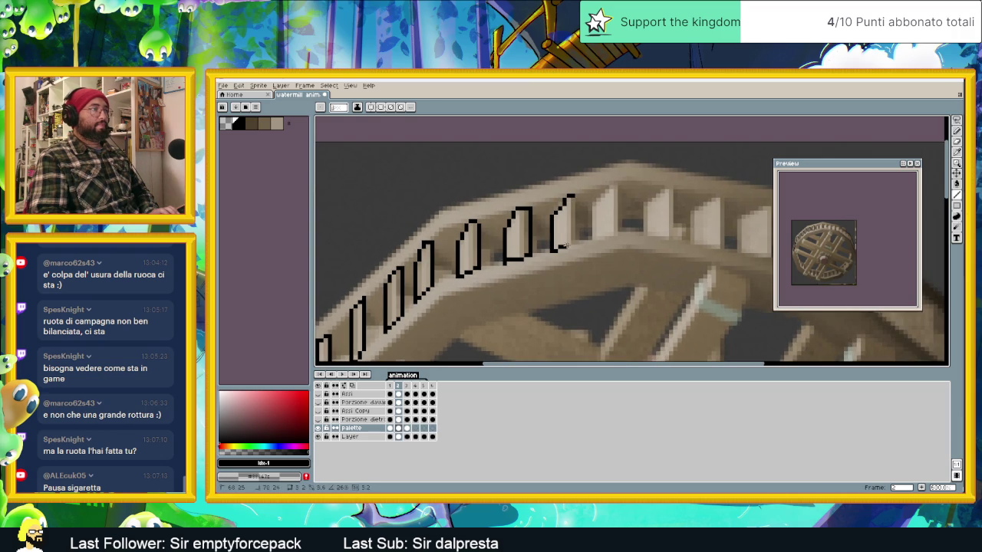
left_click_drag(565, 245, 572, 242)
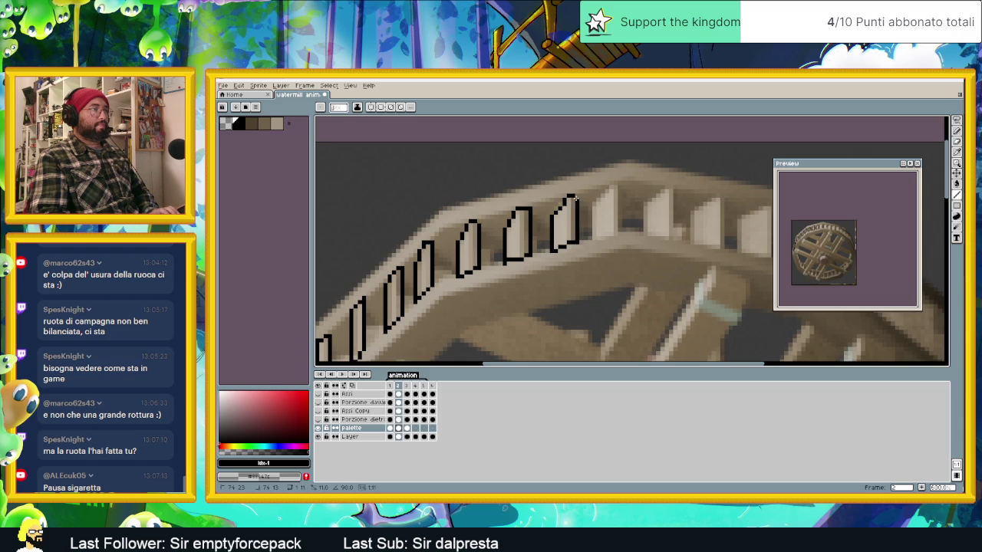
mouse_move(603, 188)
left_mouse_down()
mouse_move(589, 226)
mouse_move(616, 234)
mouse_move(619, 183)
mouse_move(498, 225)
mouse_move(504, 259)
mouse_move(529, 265)
mouse_move(533, 211)
mouse_move(549, 236)
mouse_move(549, 267)
mouse_move(581, 220)
mouse_move(596, 244)
mouse_move(597, 278)
mouse_move(629, 280)
mouse_move(630, 227)
mouse_move(587, 223)
mouse_move(553, 236)
mouse_move(554, 275)
mouse_move(599, 291)
mouse_move(603, 279)
left_mouse_up()
- Erase and redraw the last paddle's right edge, then begin the next paddle
scroll(635, 235, "down", 1)
scroll(598, 223, "up", 2)
left_click_drag(603, 231, 600, 291)
left_click_drag(603, 249, 603, 221)
mouse_move(606, 270)
left_mouse_down()
mouse_move(651, 263)
mouse_move(649, 331)
mouse_move(586, 237)
left_mouse_up()
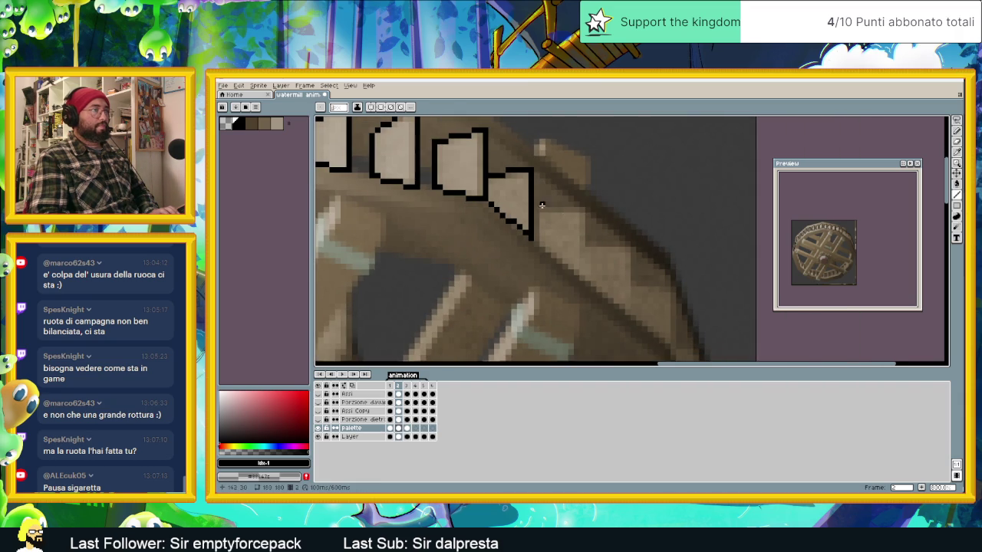
- Outline further paddles down the wheel's right rim on frame 2
mouse_move(538, 208)
left_mouse_down()
mouse_move(573, 210)
mouse_move(582, 276)
mouse_move(535, 244)
left_mouse_up()
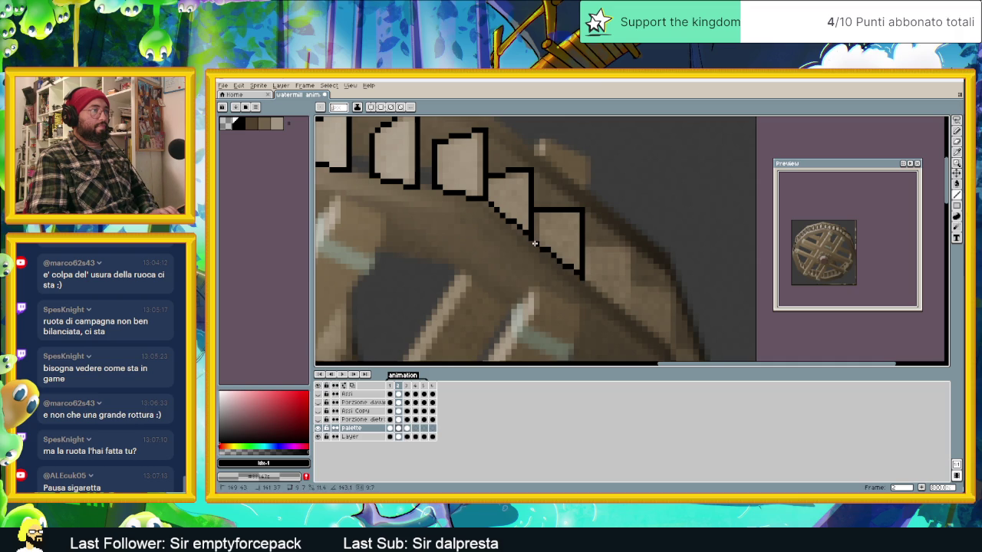
mouse_move(634, 247)
left_mouse_down()
mouse_move(634, 307)
mouse_move(583, 280)
left_mouse_up()
left_click_drag(667, 313, 596, 253)
mouse_move(564, 224)
left_mouse_down()
mouse_move(603, 233)
mouse_move(603, 299)
mouse_move(567, 260)
mouse_move(553, 206)
left_mouse_up()
left_click_drag(601, 258, 586, 231)
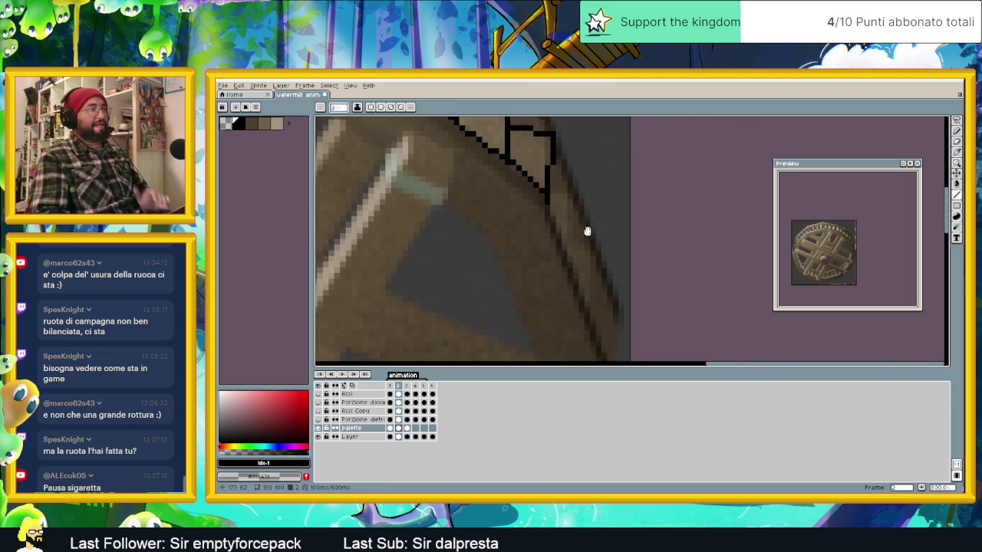
mouse_move(570, 199)
left_mouse_down()
mouse_move(565, 245)
mouse_move(547, 209)
left_mouse_up()
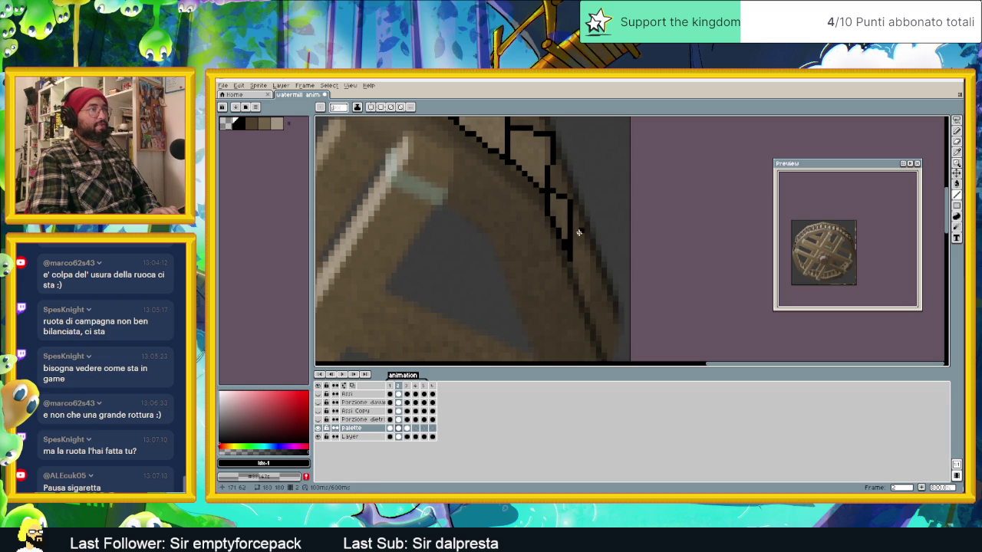
mouse_move(574, 242)
left_mouse_down()
mouse_move(588, 248)
mouse_move(590, 299)
mouse_move(620, 206)
left_mouse_up()
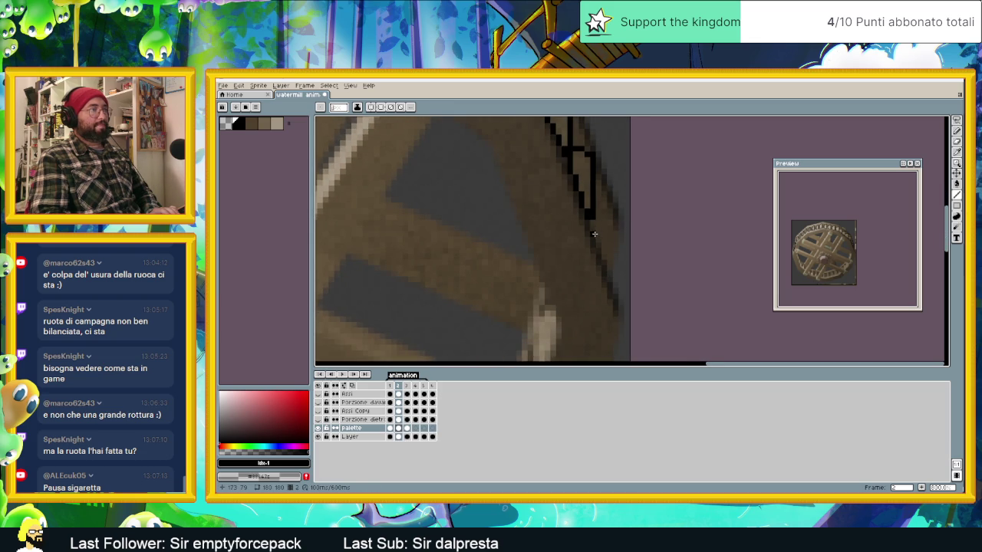
left_click_drag(612, 244, 613, 281)
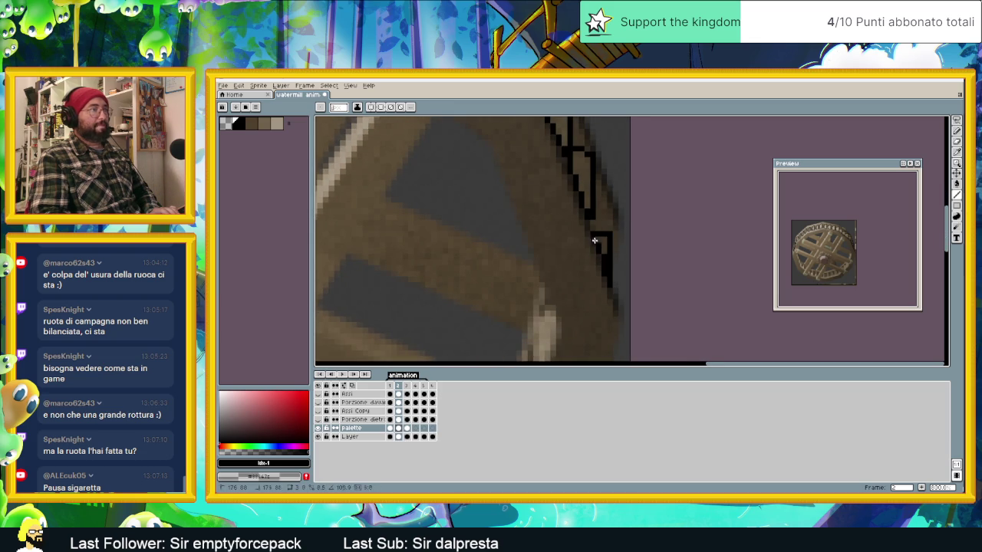
scroll(594, 238, "down", 1)
scroll(594, 239, "down", 1)
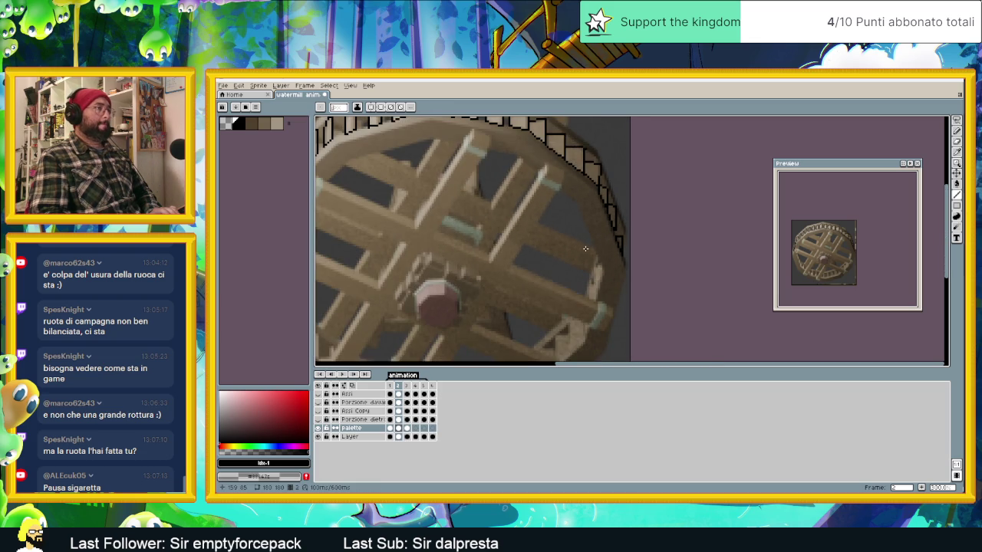
scroll(589, 282, "down", 1)
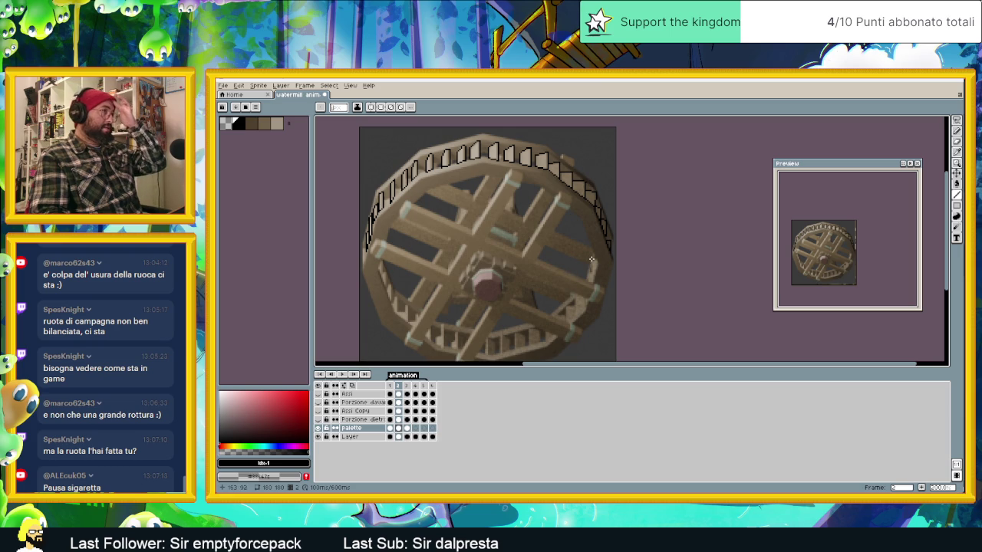
left_click(389, 386)
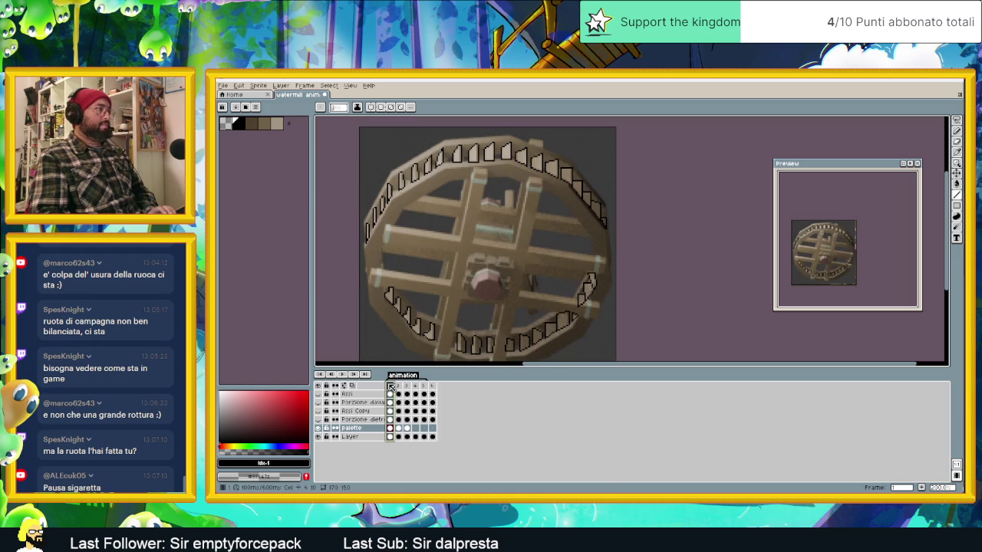
left_click(399, 386)
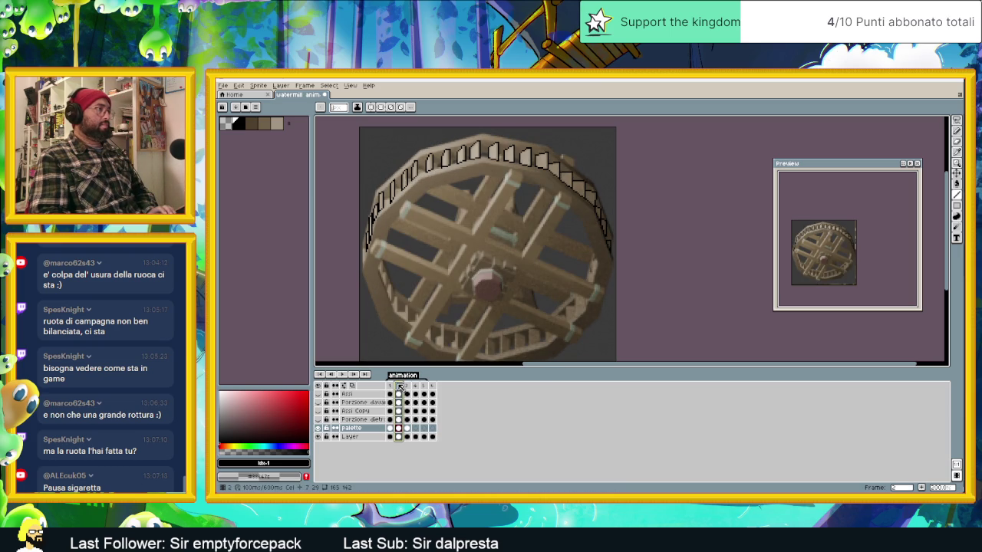
left_click(392, 386)
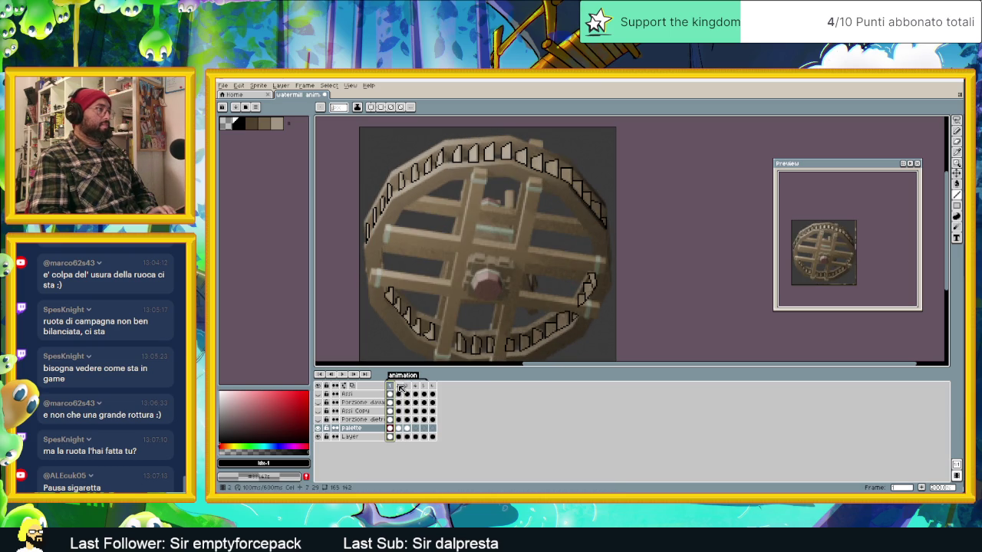
left_click(399, 387)
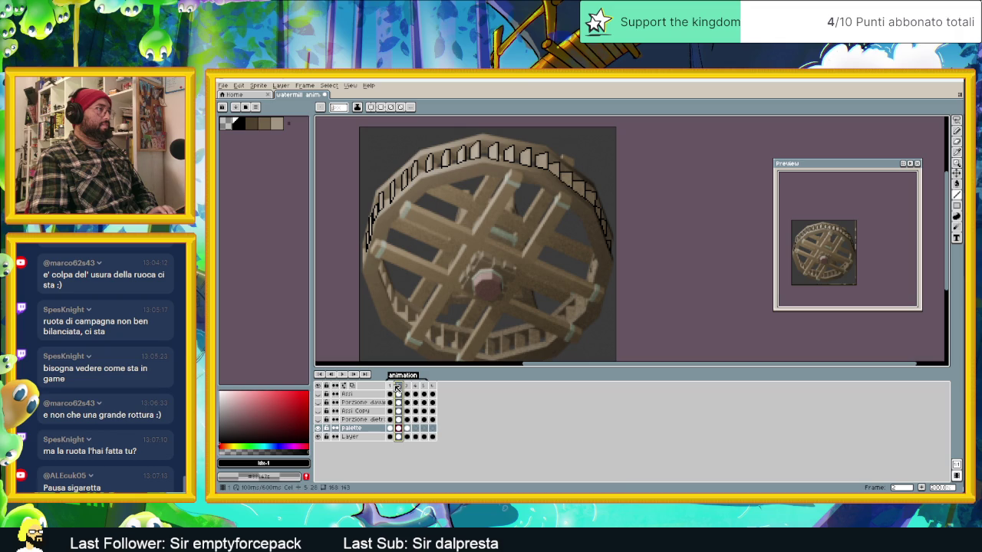
left_click(394, 389)
left_click(400, 388)
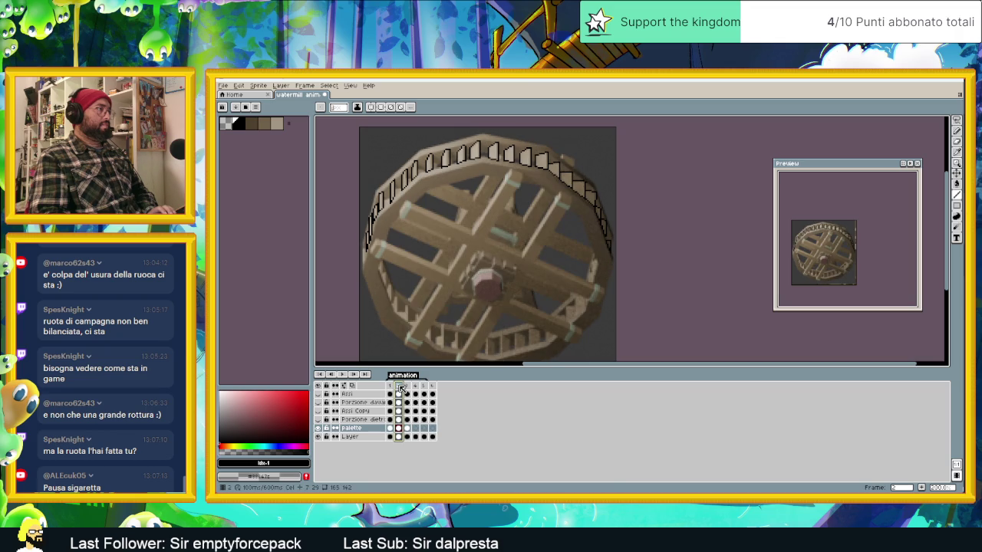
key("Left")
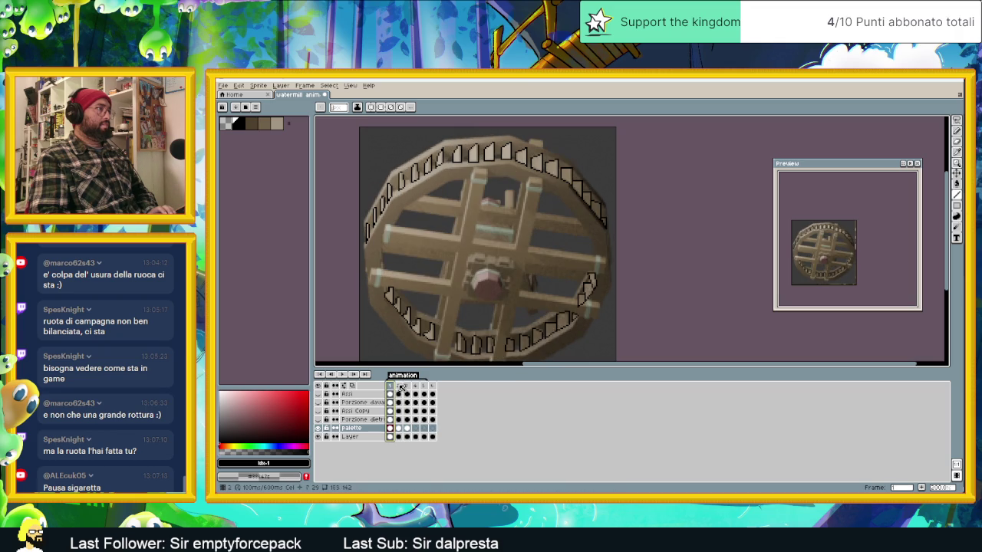
left_click(401, 388)
key("Left")
left_click(403, 387)
left_click(409, 387)
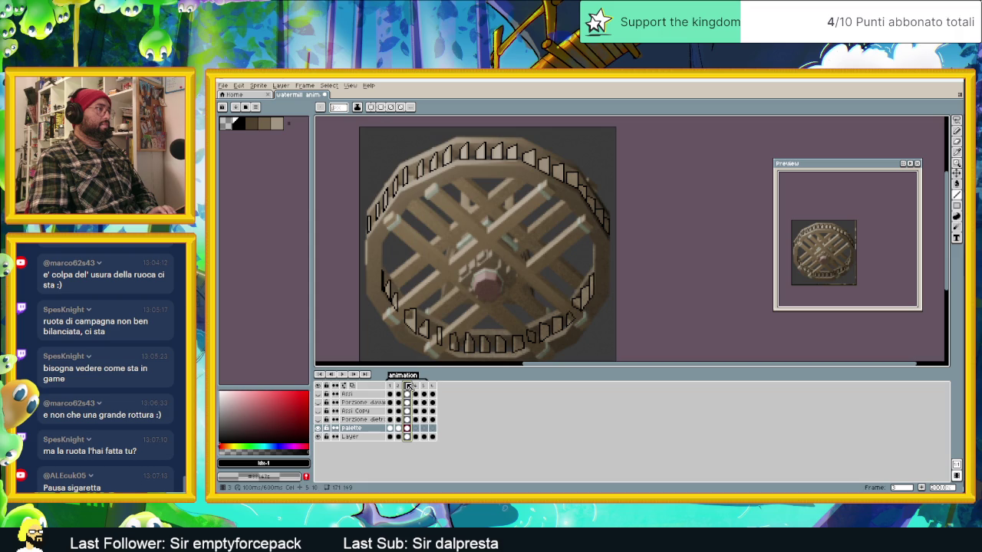
left_click(401, 388)
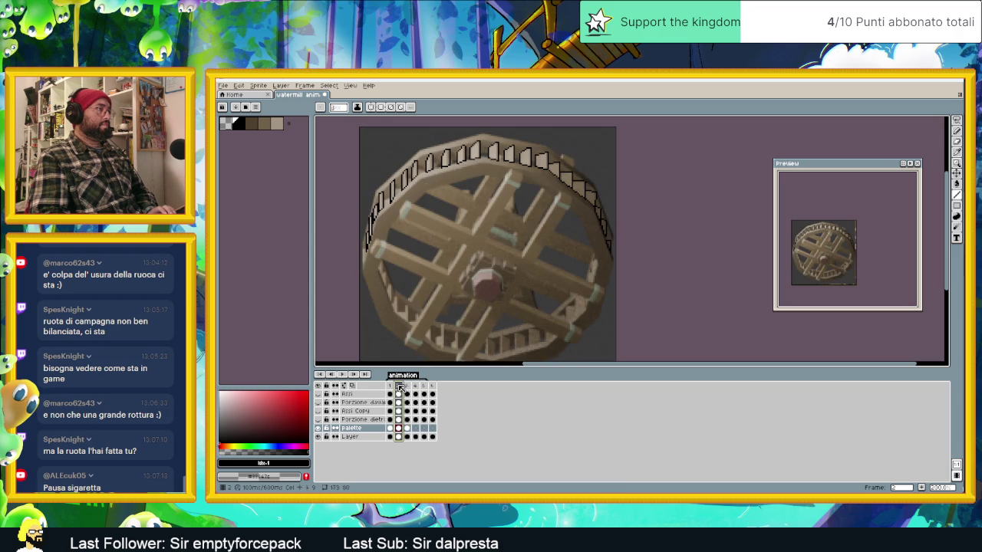
scroll(575, 245, "up", 2)
scroll(587, 230, "up", 1)
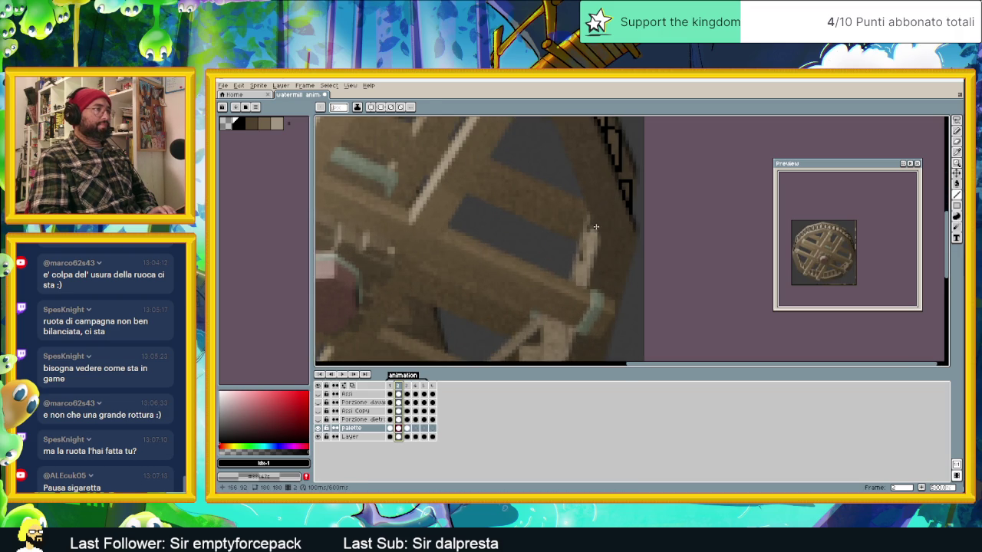
- Outline the first black paddles along the lower-right rim of frame 2
mouse_move(583, 234)
left_mouse_down()
mouse_move(589, 266)
mouse_move(595, 226)
left_mouse_up()
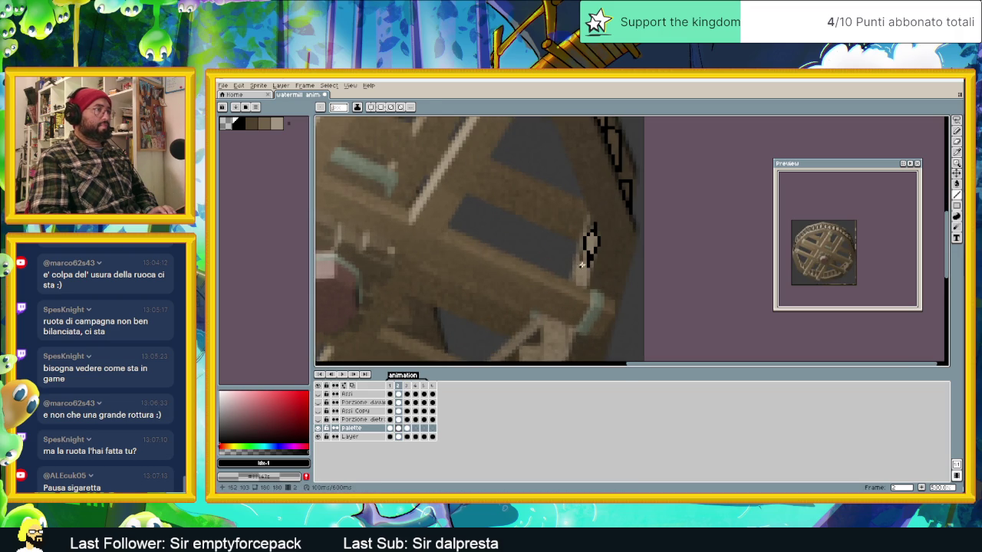
left_click_drag(584, 261, 581, 290)
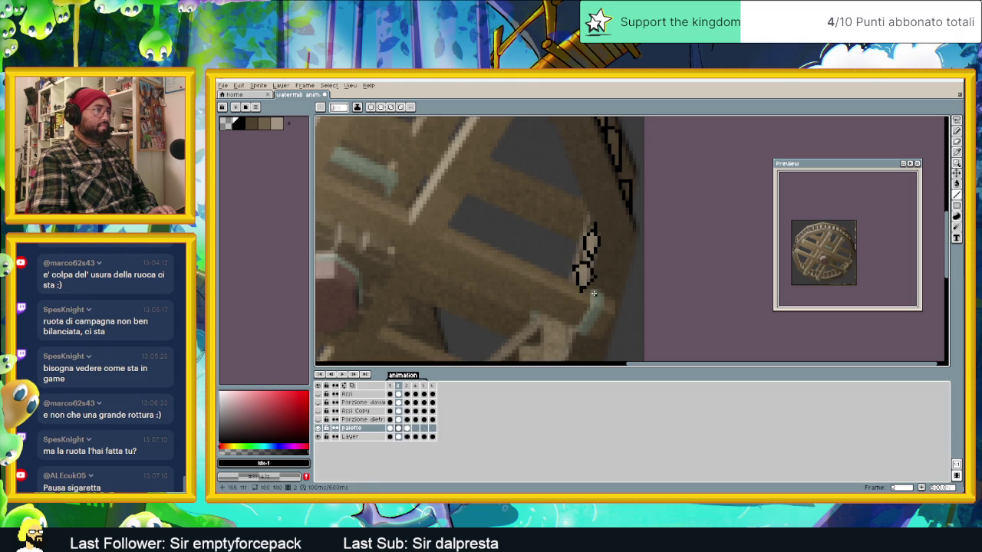
scroll(583, 268, "down", 3)
scroll(579, 275, "down", 2)
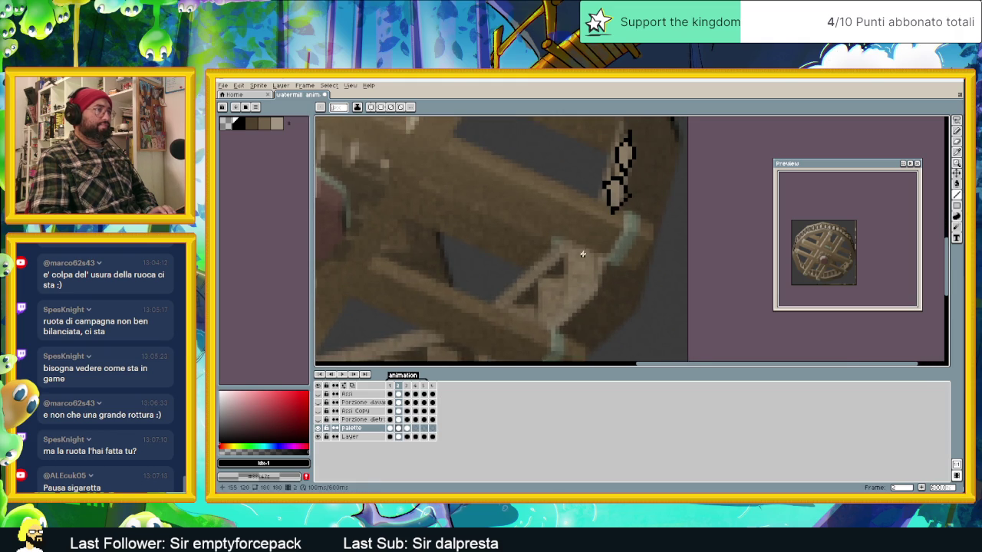
left_click(590, 253)
mouse_move(565, 255)
left_mouse_down()
mouse_move(566, 315)
mouse_move(600, 293)
mouse_move(537, 279)
left_mouse_up()
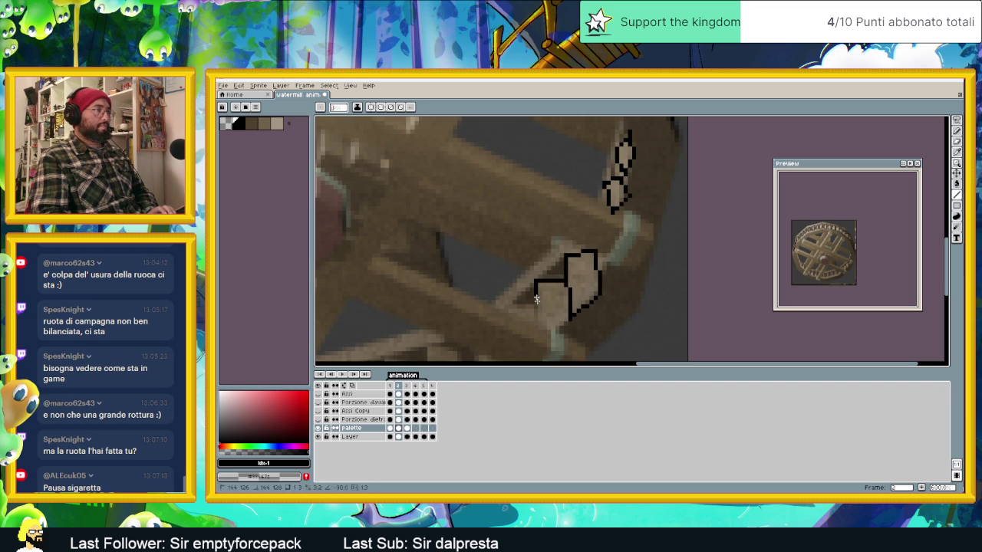
mouse_move(540, 338)
left_mouse_down()
mouse_move(568, 321)
mouse_move(612, 218)
mouse_move(592, 223)
mouse_move(586, 237)
left_mouse_up()
mouse_move(585, 276)
left_mouse_down()
mouse_move(587, 287)
mouse_move(557, 281)
mouse_move(560, 299)
left_mouse_up()
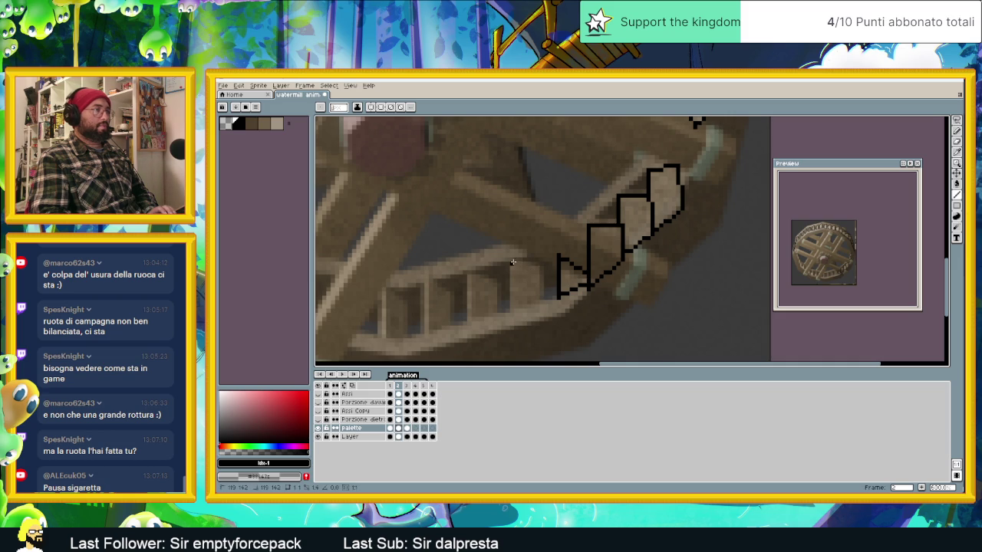
- Outline more paddles further left along the lower rim, including an L-shaped one
mouse_move(541, 266)
left_mouse_down()
mouse_move(541, 303)
mouse_move(507, 314)
mouse_move(512, 263)
mouse_move(483, 277)
mouse_move(497, 284)
mouse_move(498, 316)
left_mouse_up()
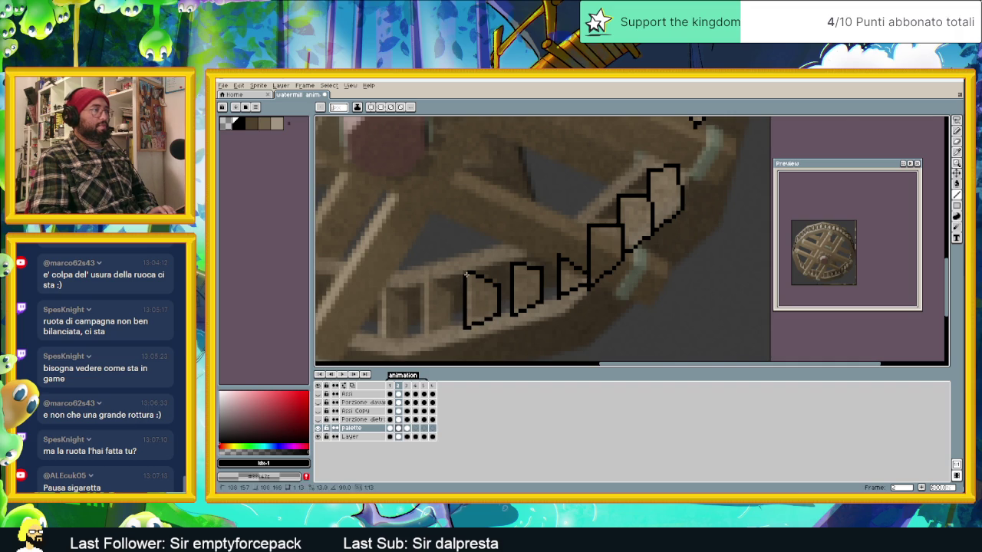
left_click_drag(462, 281, 504, 253)
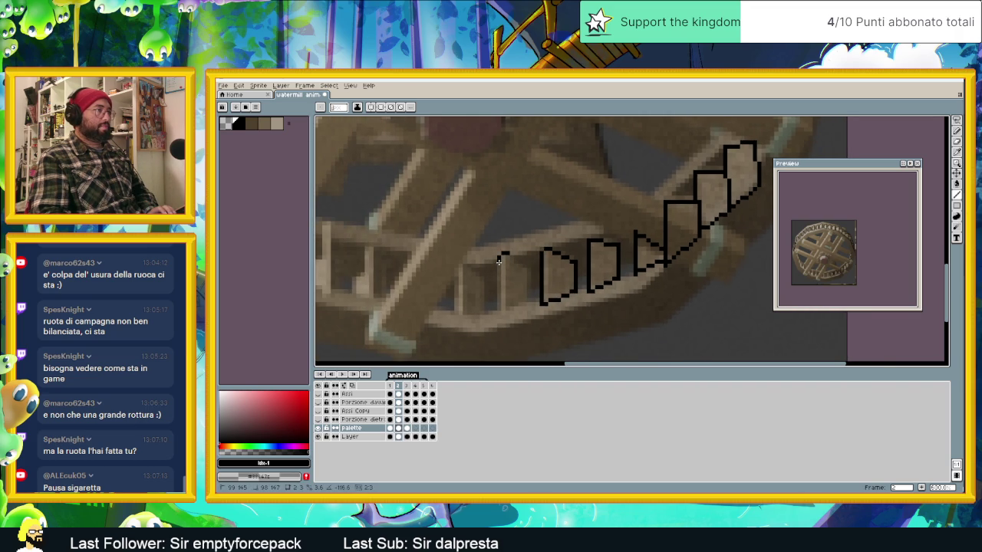
mouse_move(496, 303)
left_mouse_down()
mouse_move(529, 304)
mouse_move(529, 267)
mouse_move(501, 252)
mouse_move(452, 275)
mouse_move(482, 312)
mouse_move(463, 316)
left_mouse_up()
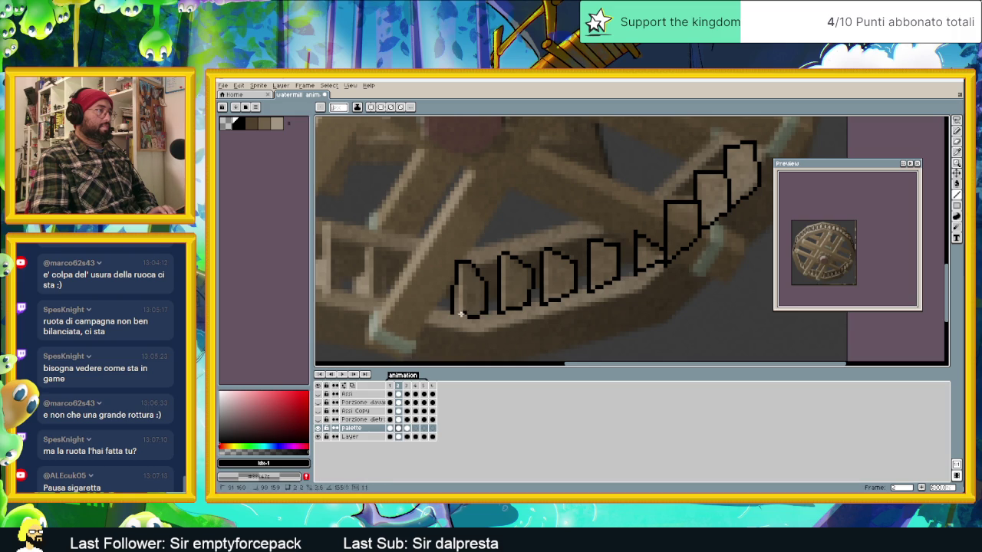
scroll(475, 269, "left", 3)
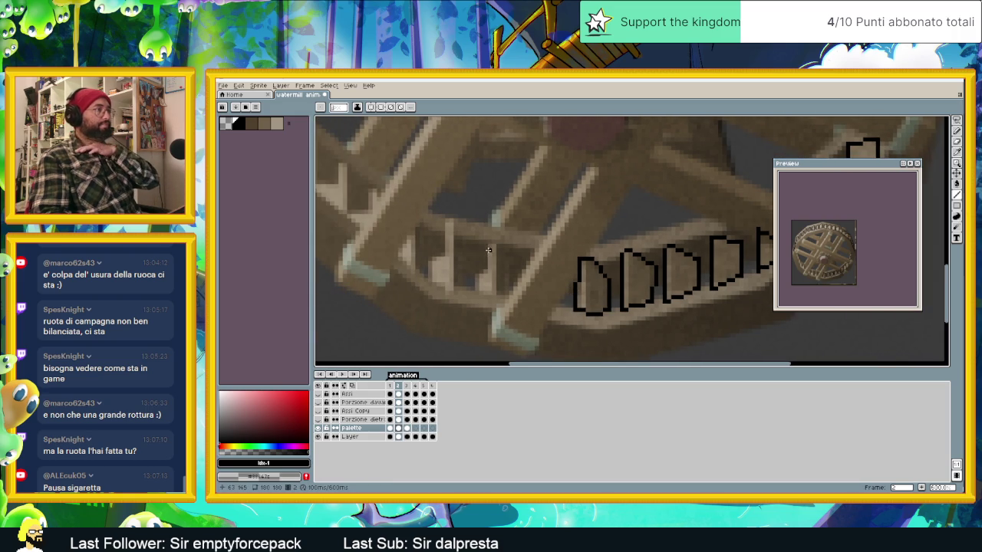
left_click_drag(489, 245, 507, 268)
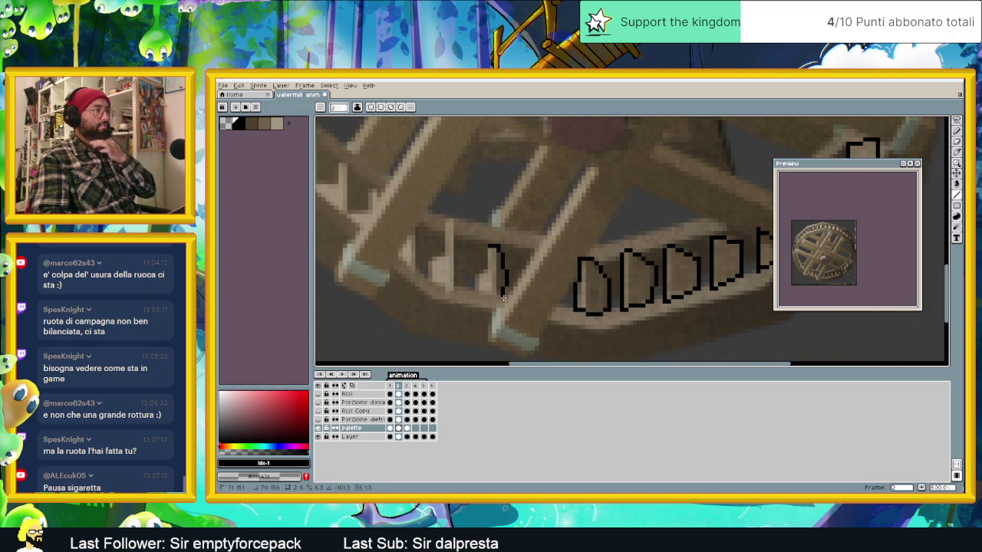
- Close the newest paddle and outline further paddles along the lower-left rim
mouse_move(503, 296)
left_mouse_down()
mouse_move(479, 292)
mouse_move(492, 251)
left_mouse_up()
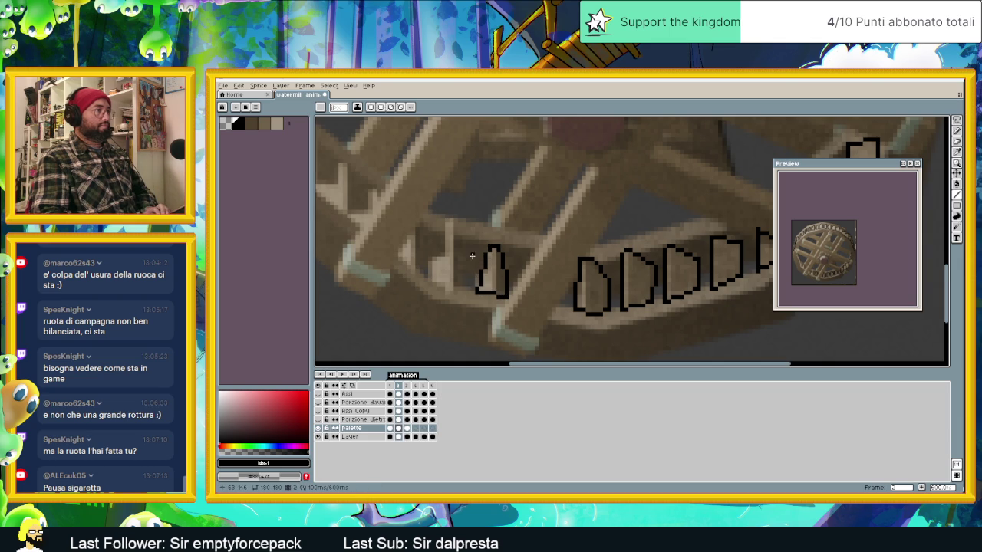
scroll(503, 256, "left", 3)
mouse_move(503, 244)
left_mouse_down()
mouse_move(492, 297)
mouse_move(477, 270)
left_mouse_up()
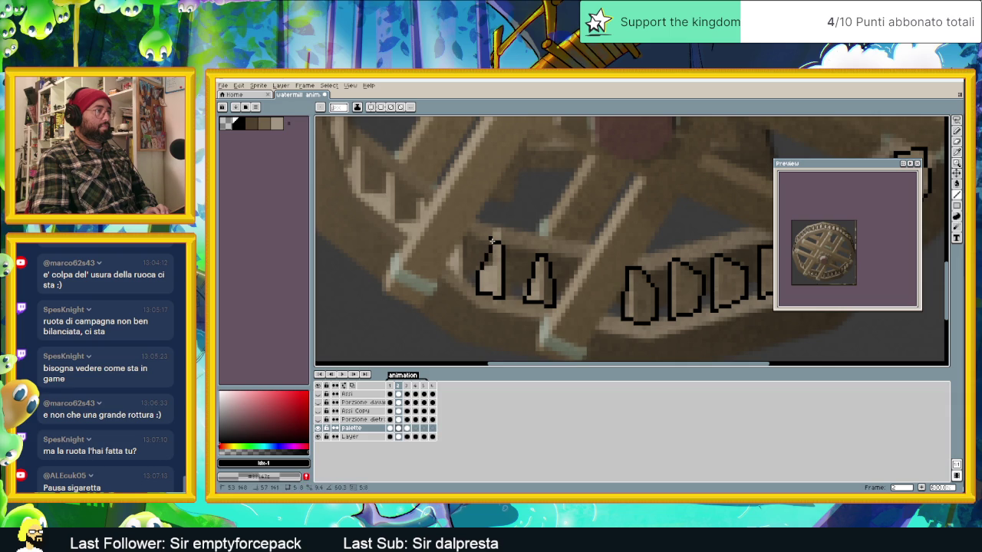
mouse_move(463, 242)
left_mouse_down()
mouse_move(498, 251)
mouse_move(489, 244)
mouse_move(509, 243)
left_mouse_up()
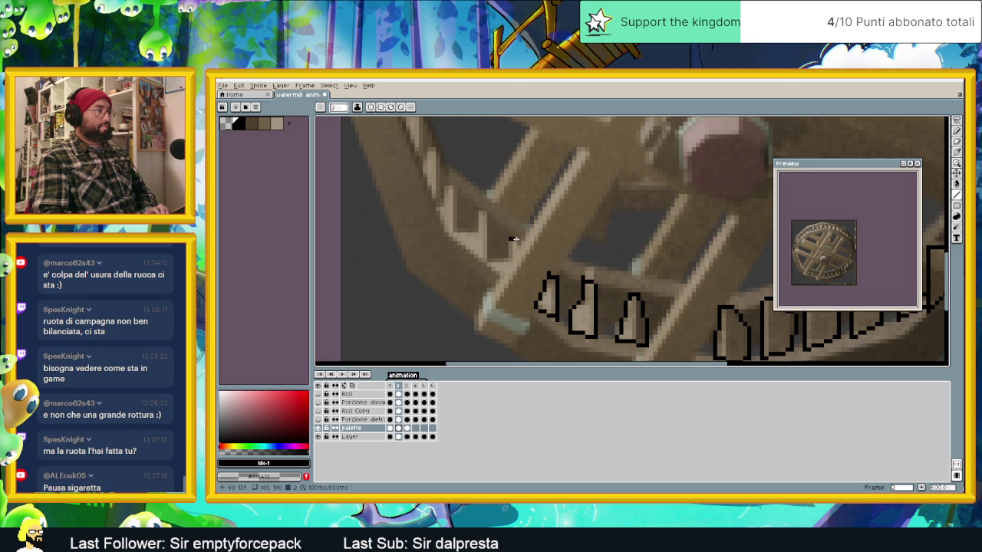
mouse_move(515, 242)
left_mouse_down()
mouse_move(509, 260)
mouse_move(521, 257)
left_mouse_up()
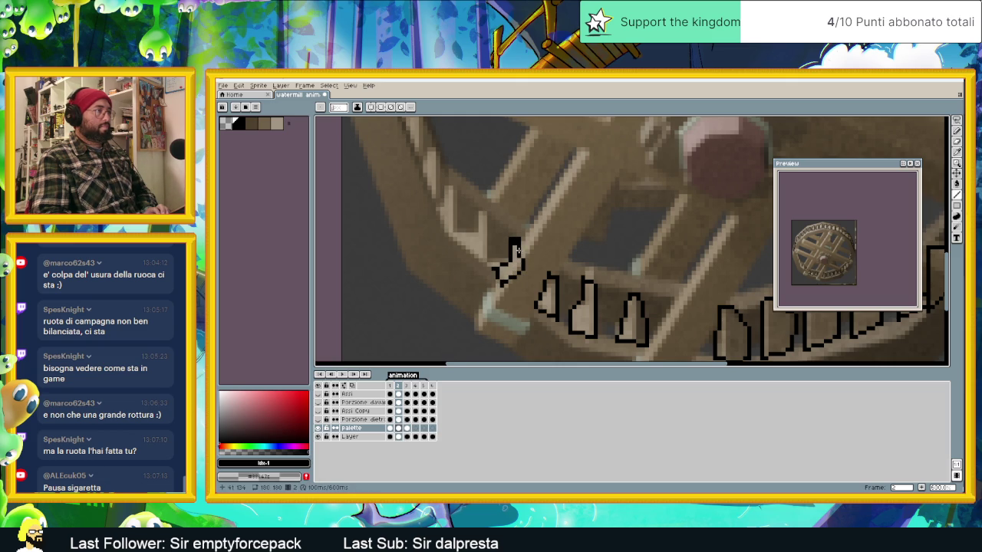
mouse_move(475, 216)
left_mouse_down()
mouse_move(509, 243)
mouse_move(522, 291)
mouse_move(502, 261)
mouse_move(514, 248)
mouse_move(496, 267)
mouse_move(473, 241)
mouse_move(506, 226)
mouse_move(505, 275)
mouse_move(484, 243)
mouse_move(522, 228)
left_mouse_up()
- Outline the remaining paddles up the left rim, then zoom out to view the whole wheel
scroll(485, 218, "up", 2)
scroll(485, 219, "left", 2)
scroll(499, 225, "up", 2)
scroll(502, 225, "left", 2)
mouse_move(520, 264)
left_mouse_down()
mouse_move(508, 270)
mouse_move(504, 194)
mouse_move(488, 222)
left_mouse_up()
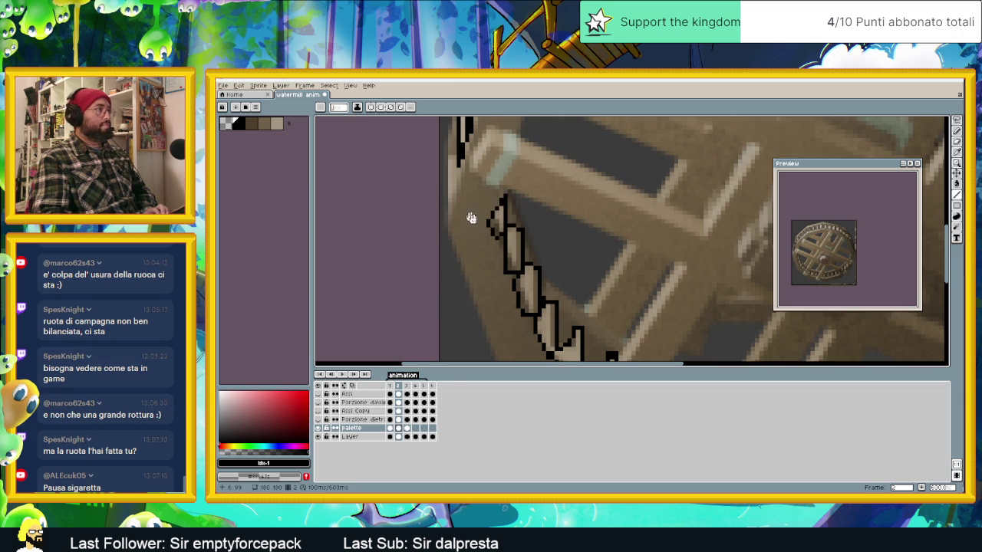
scroll(519, 219, "up", 2)
scroll(519, 220, "left", 3)
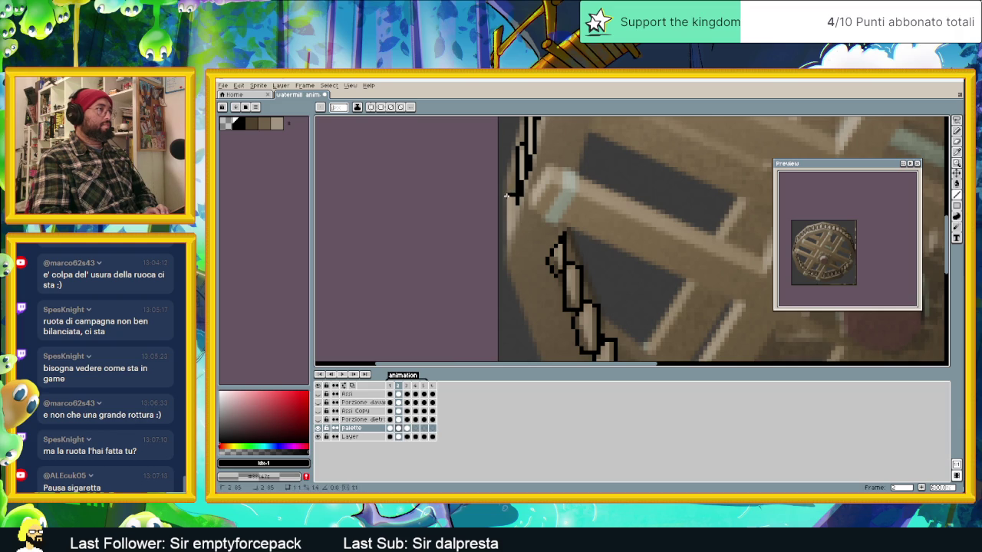
left_click_drag(506, 197, 507, 247)
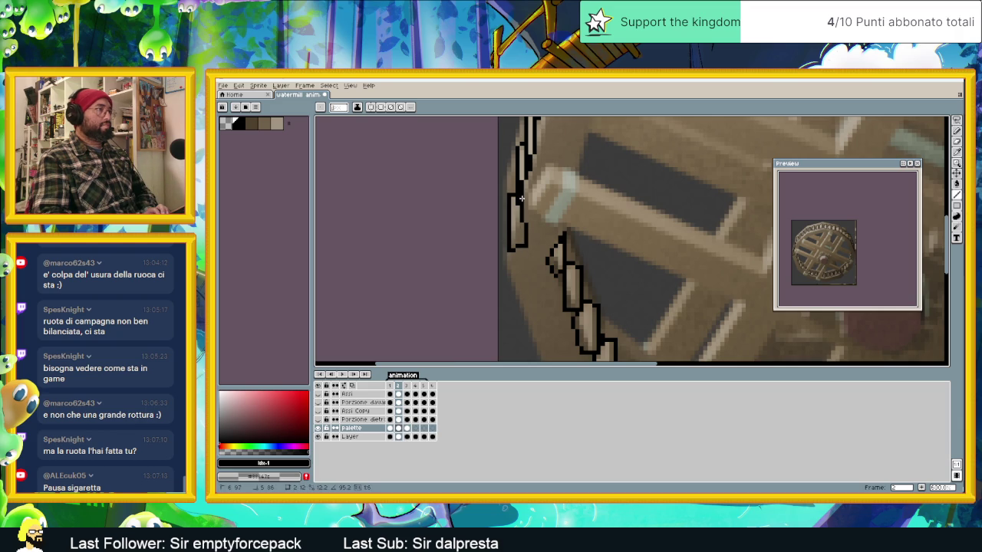
scroll(584, 276, "down", 3)
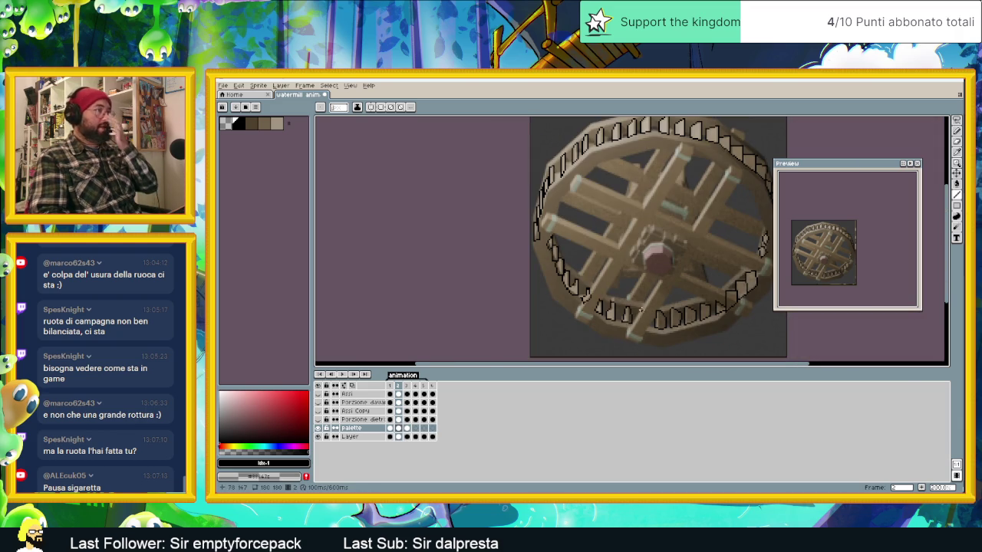
- Play the wheel animation, then hide the 'Layer' reference wheel layer
scroll(594, 309, "right", 3)
scroll(595, 308, "right", 3)
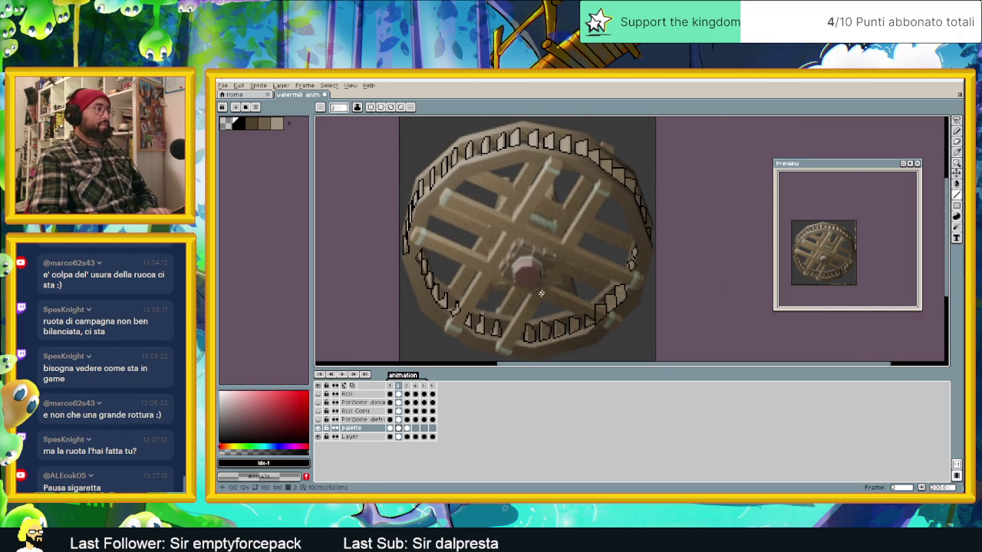
scroll(559, 302, "down", 1)
scroll(560, 302, "up", 1)
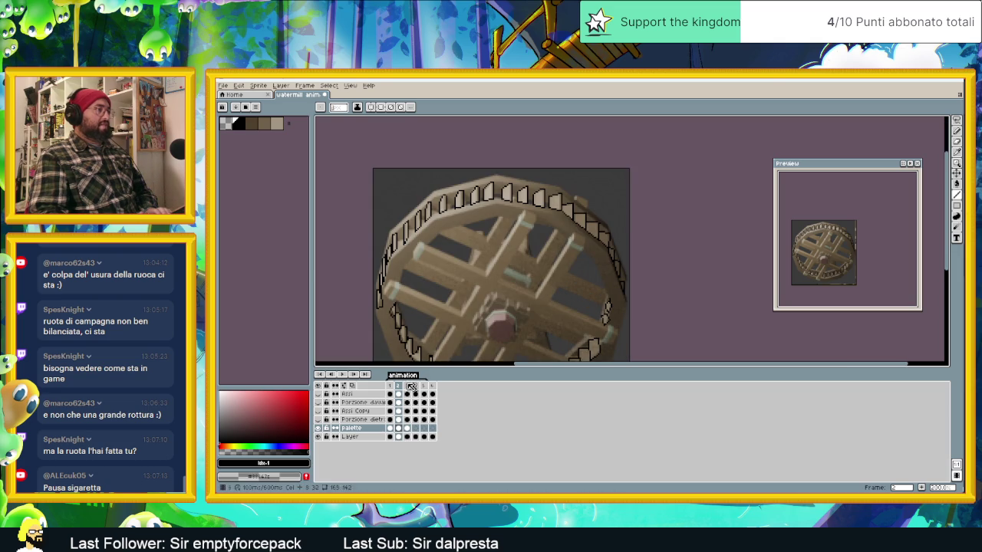
left_click(342, 375)
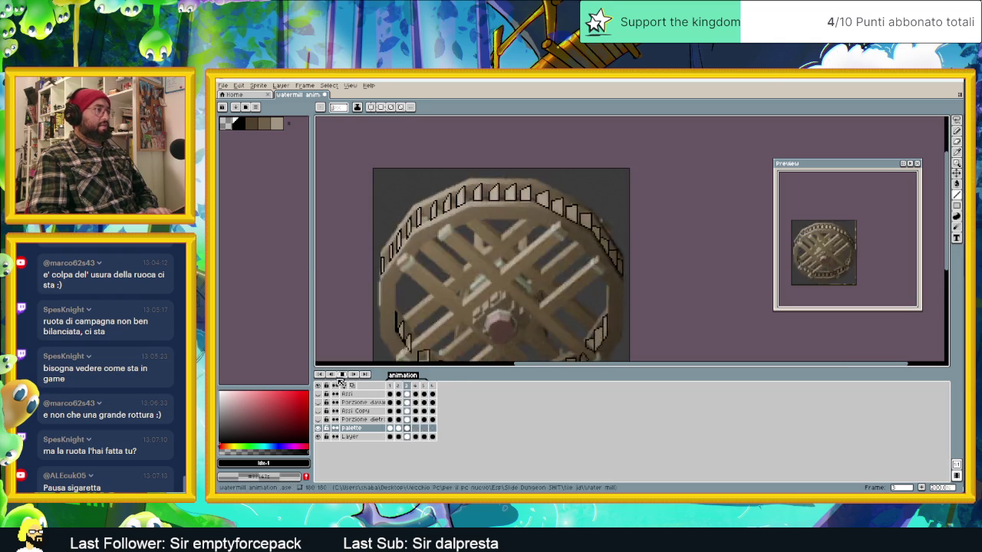
left_click(318, 436)
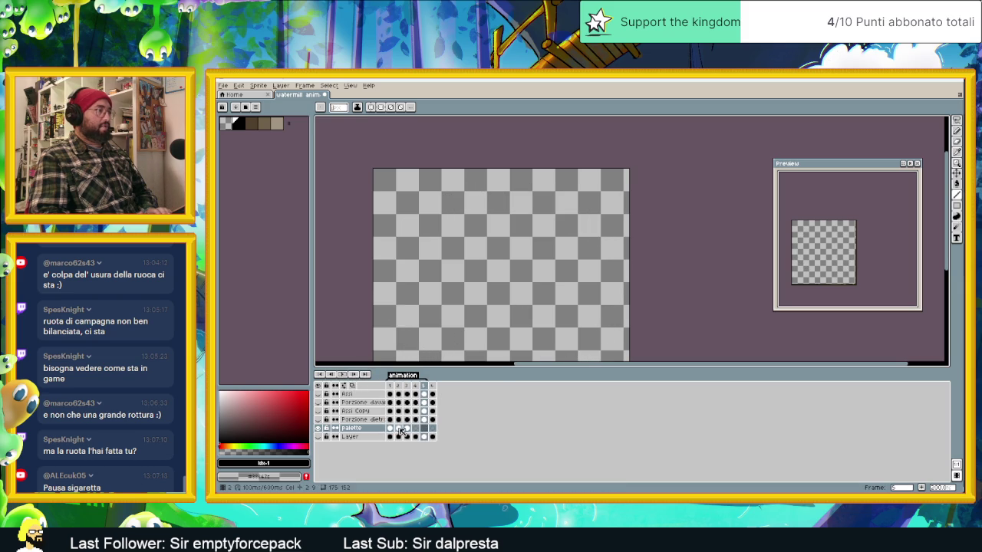
- Select the outline layer's first three frames and step through frames 1–3
left_click_drag(409, 431, 389, 431)
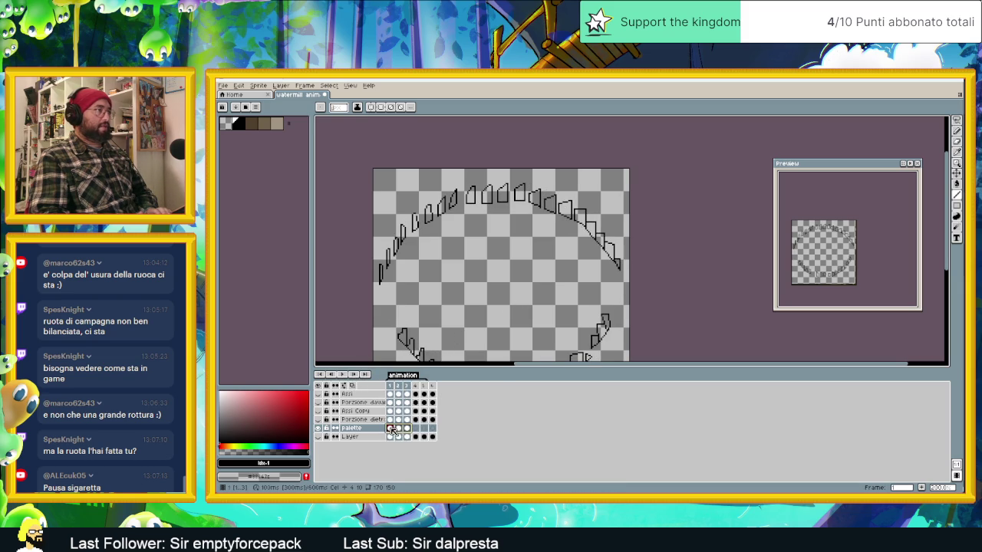
left_click(398, 430)
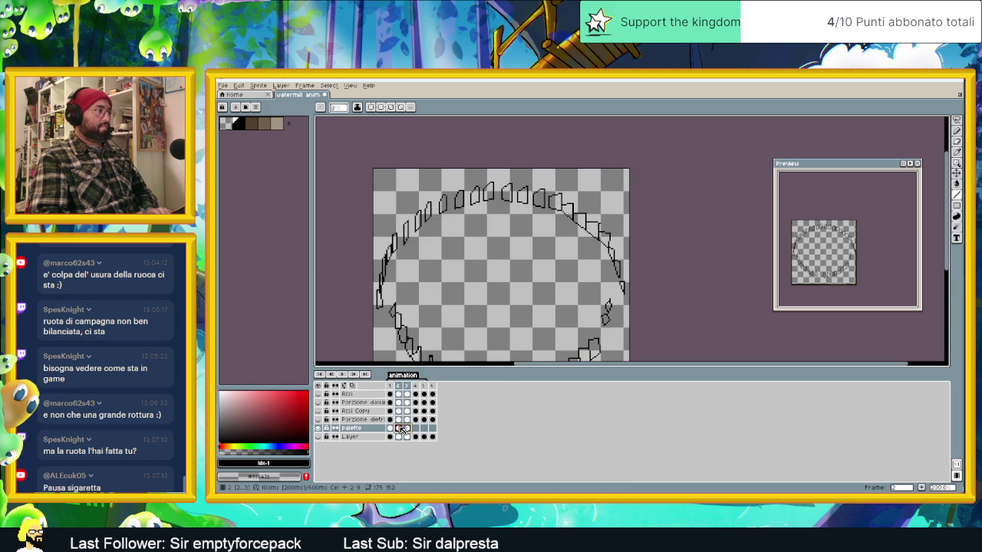
left_click(407, 429)
left_click(391, 429)
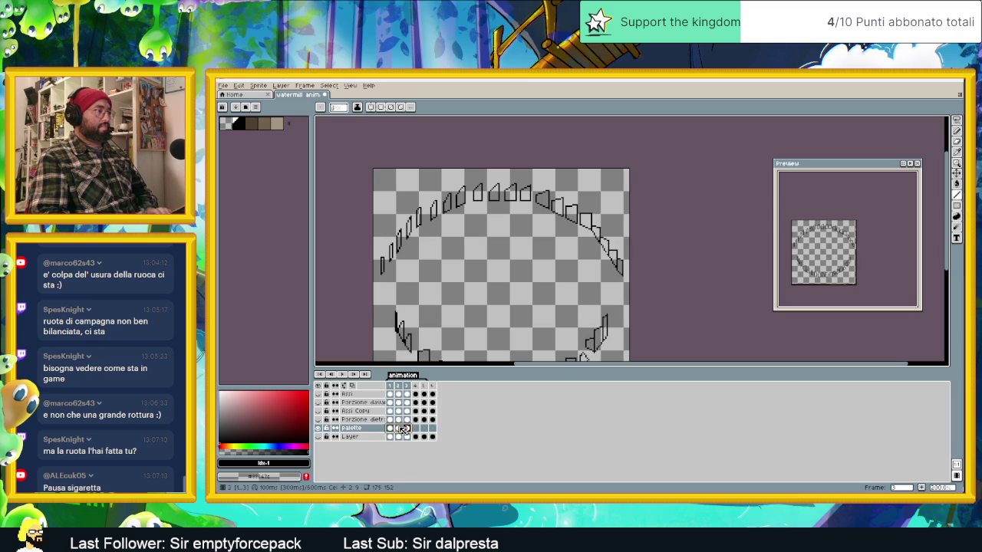
left_click(391, 429)
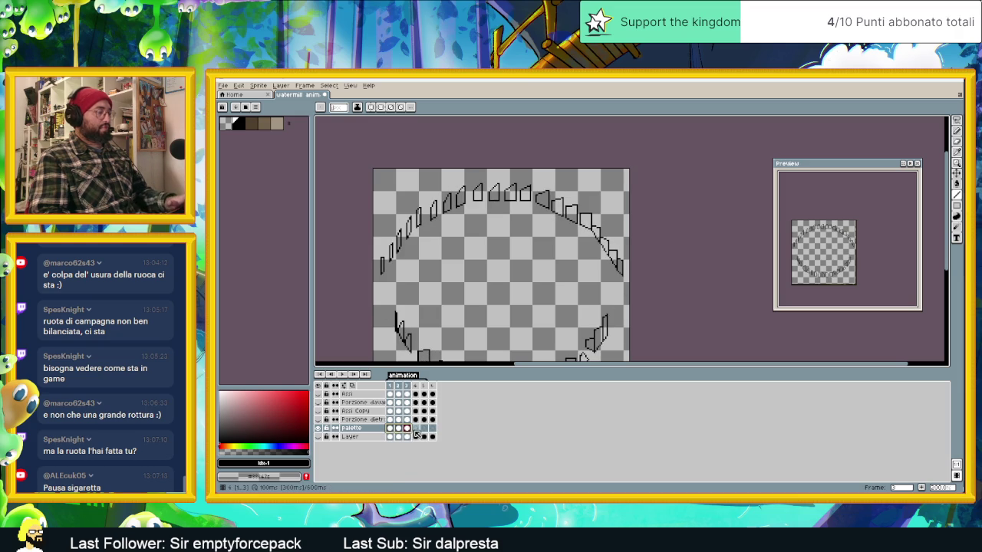
- Copy the paddle outlines into frames 4–5 and hide the Rizzi Copy layer
left_click(415, 429)
left_click_drag(418, 432, 415, 429)
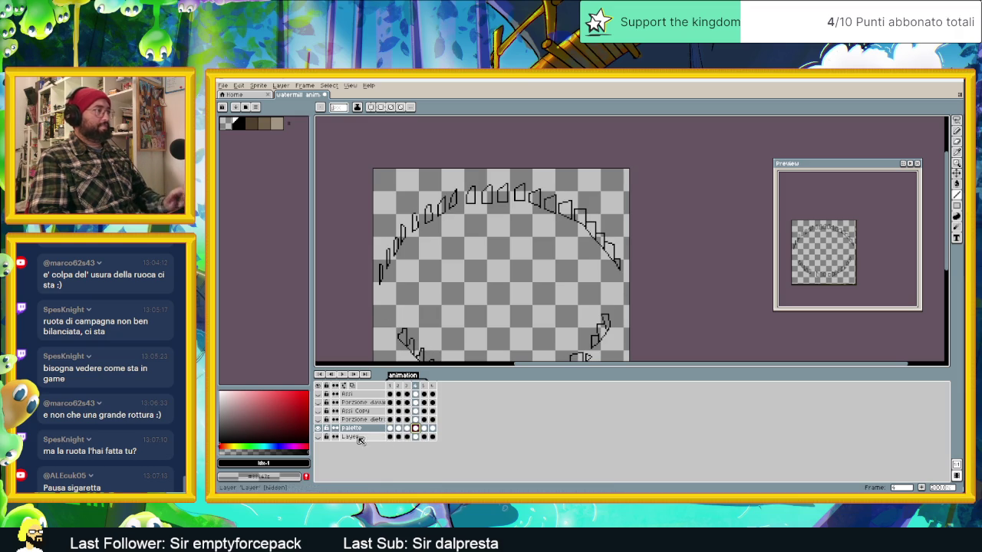
left_click(350, 375)
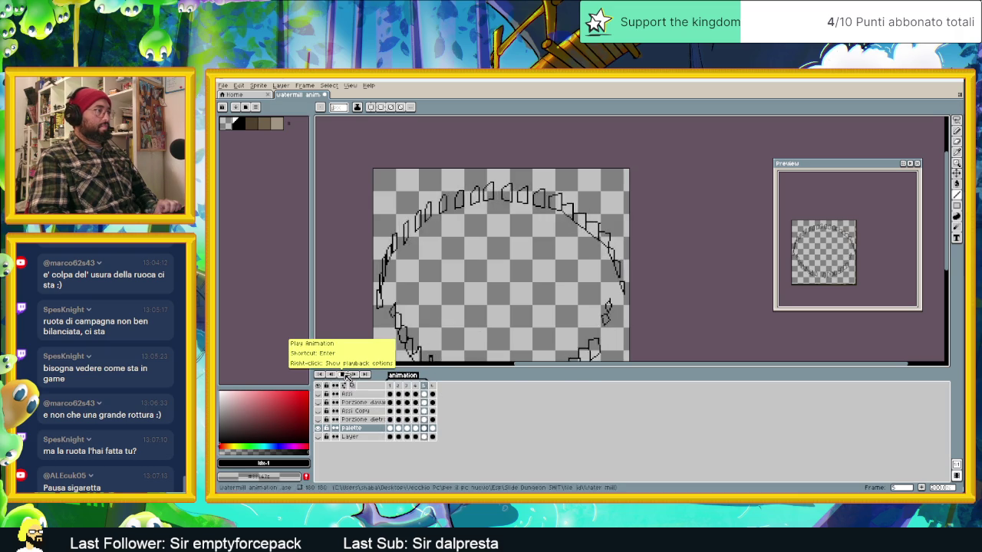
left_click(318, 412)
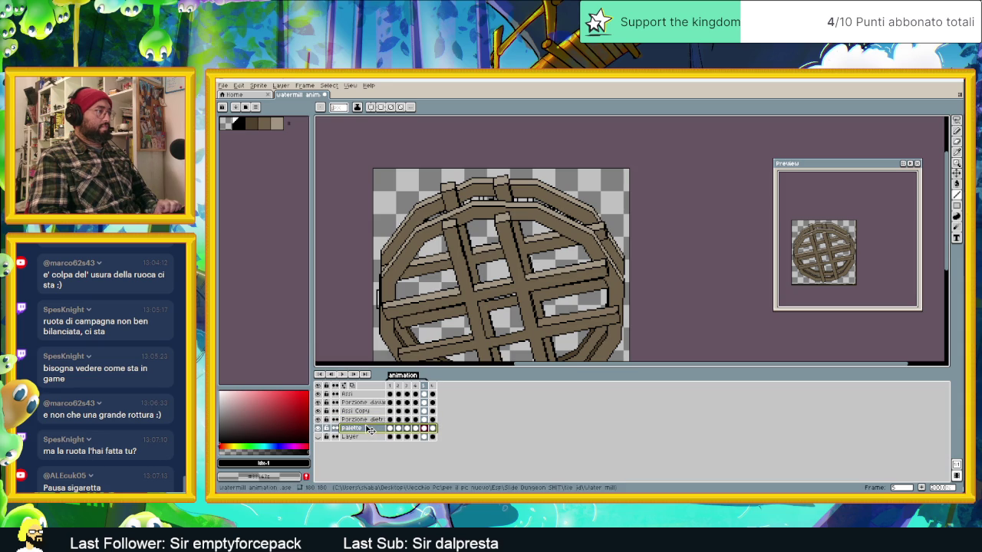
- Move the palette layer to third in the stack, preview the animation, and hide Rssi Copy
left_click_drag(370, 430, 337, 411)
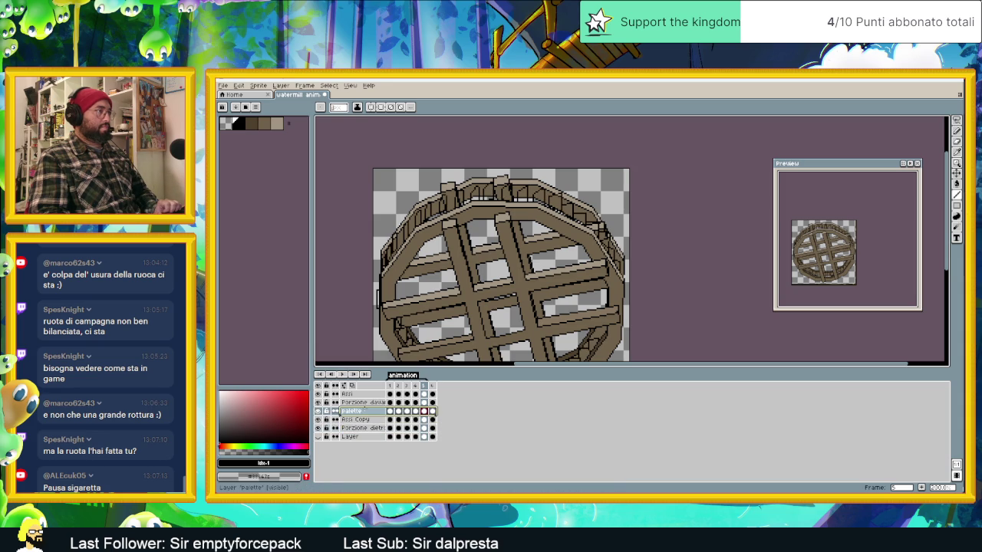
left_click(342, 374)
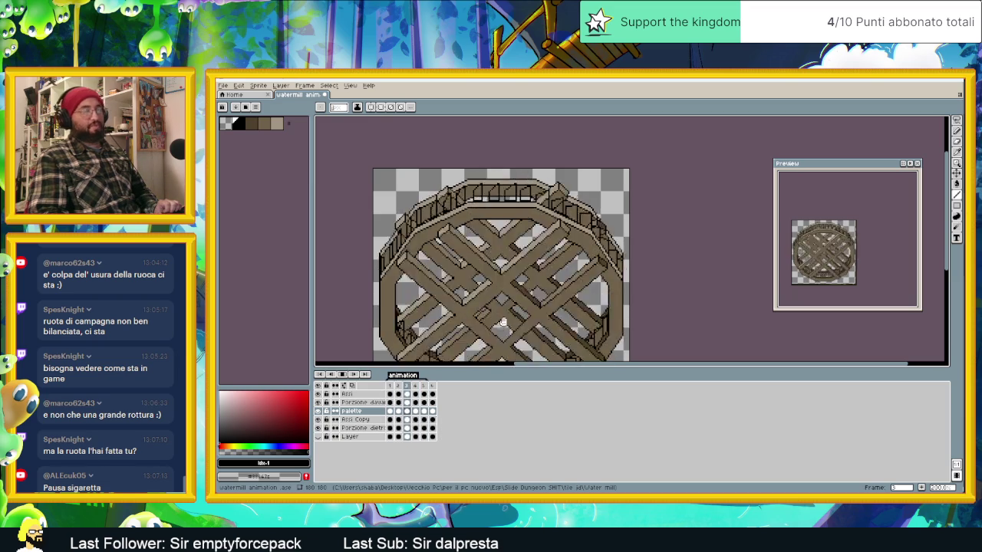
scroll(506, 306, "down", 1)
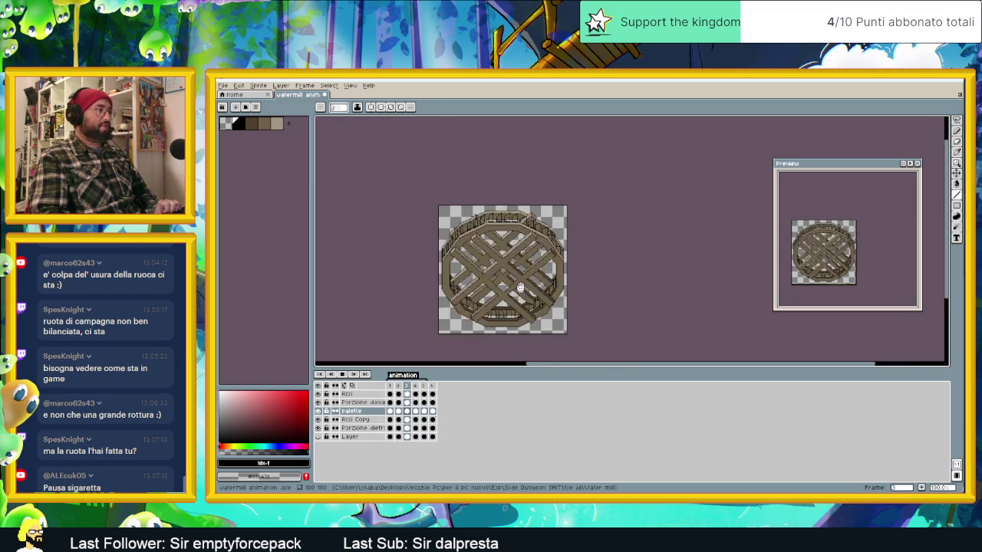
scroll(527, 296, "up", 1)
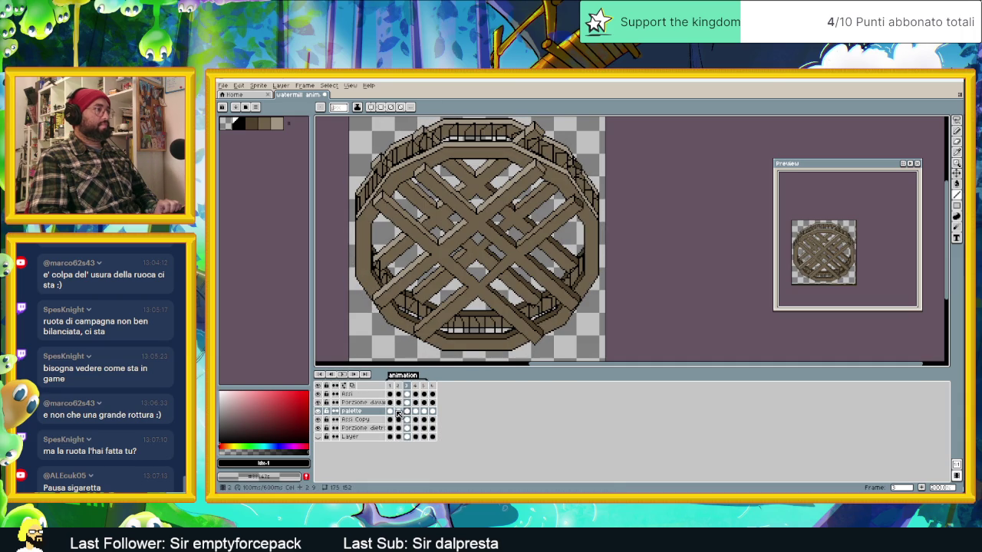
left_click(389, 412)
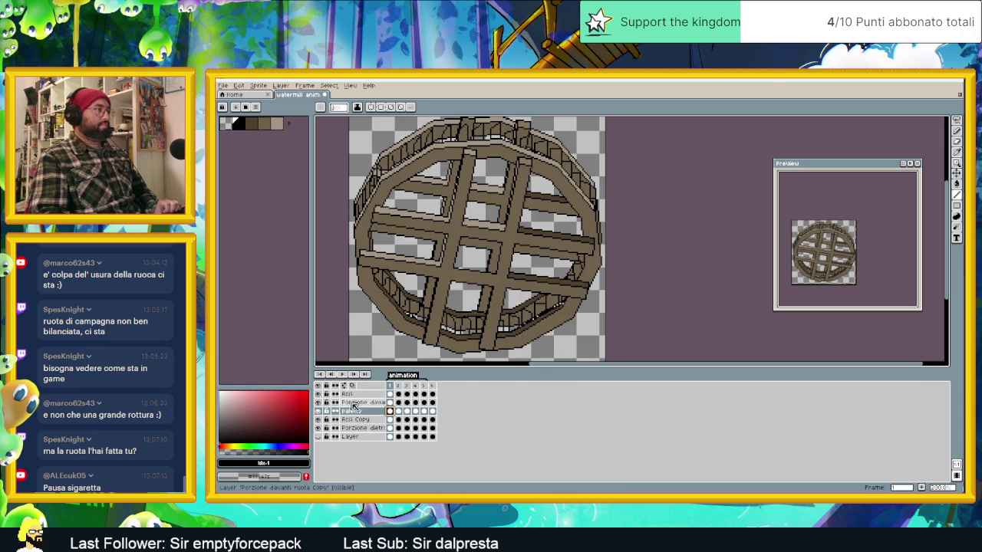
scroll(388, 159, "up", 1)
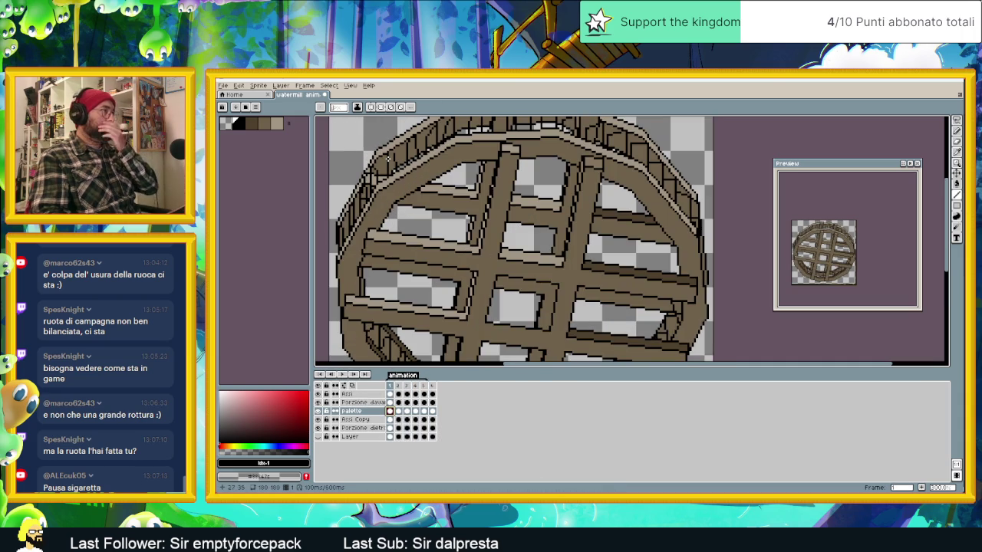
left_click(319, 420)
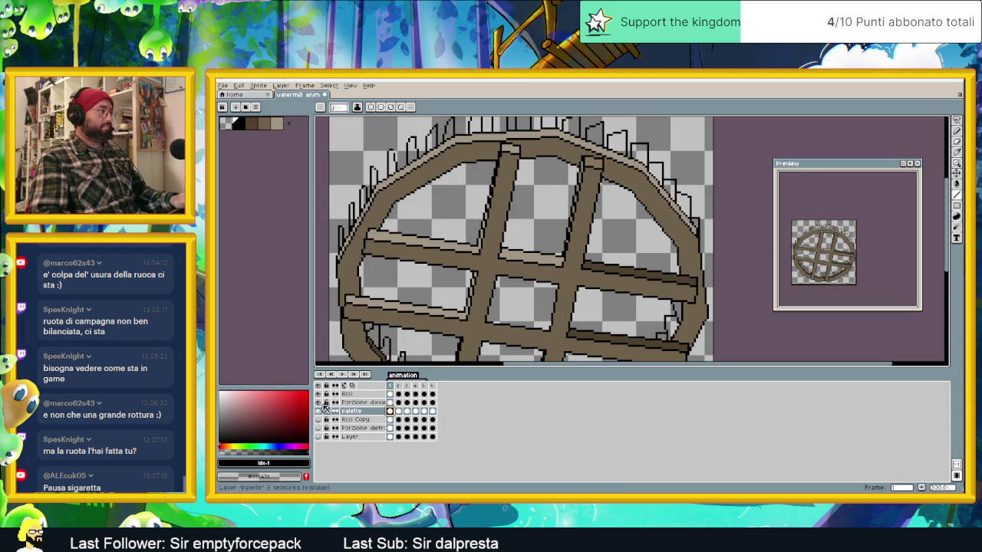
- Hide the copied front-rim and Rssi slats layers, then switch to the Pencil
left_click(319, 402)
left_click(321, 396)
left_click_drag(446, 226, 462, 279)
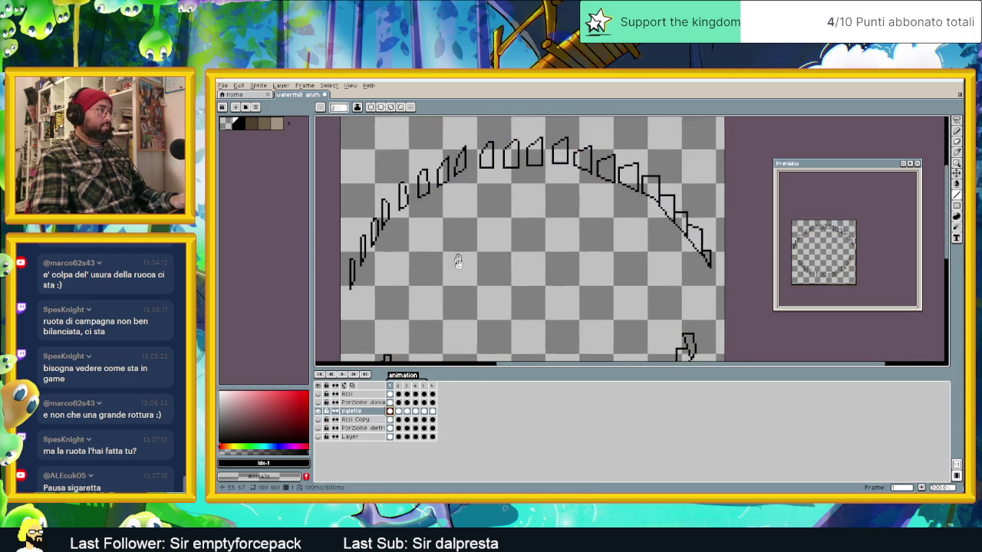
scroll(459, 283, "up", 1)
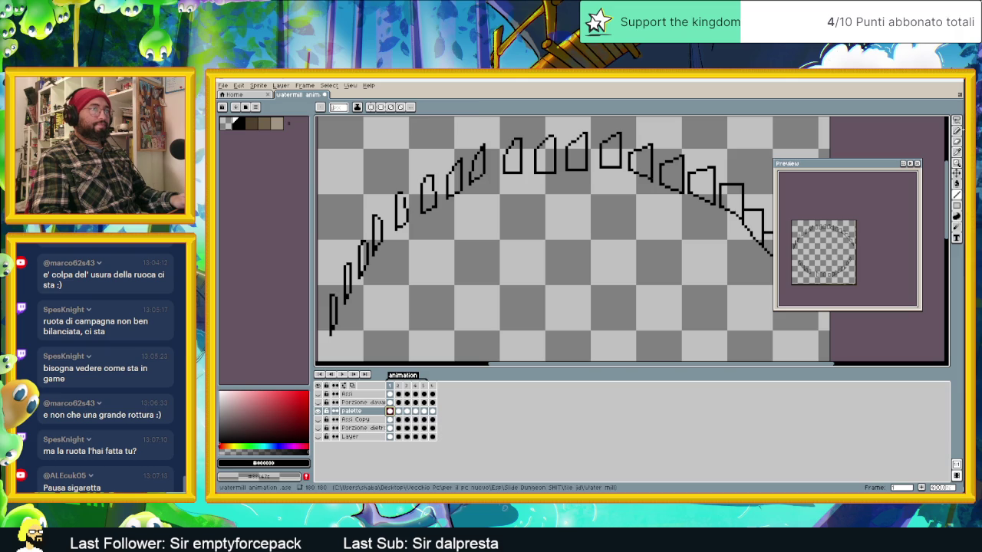
key("b")
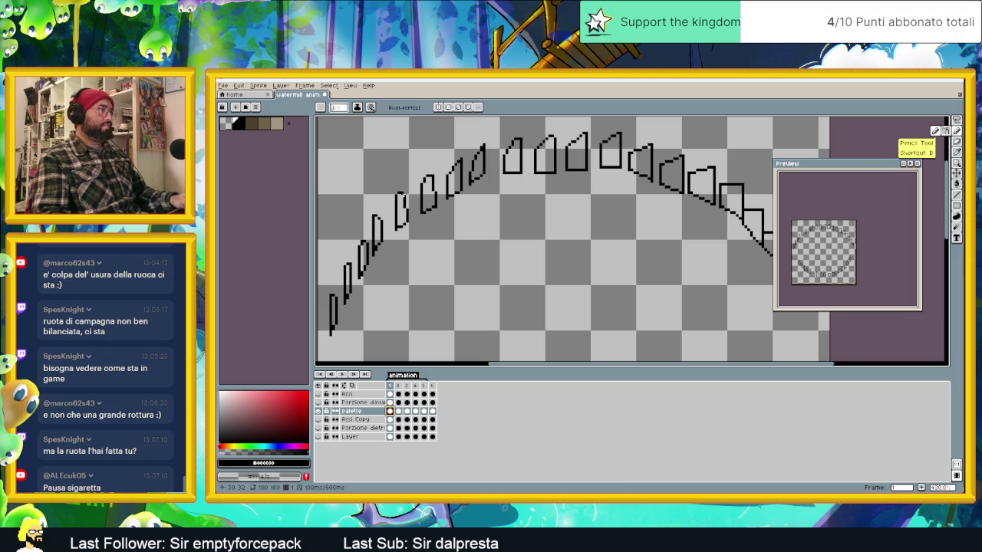
scroll(472, 314, "down", 2)
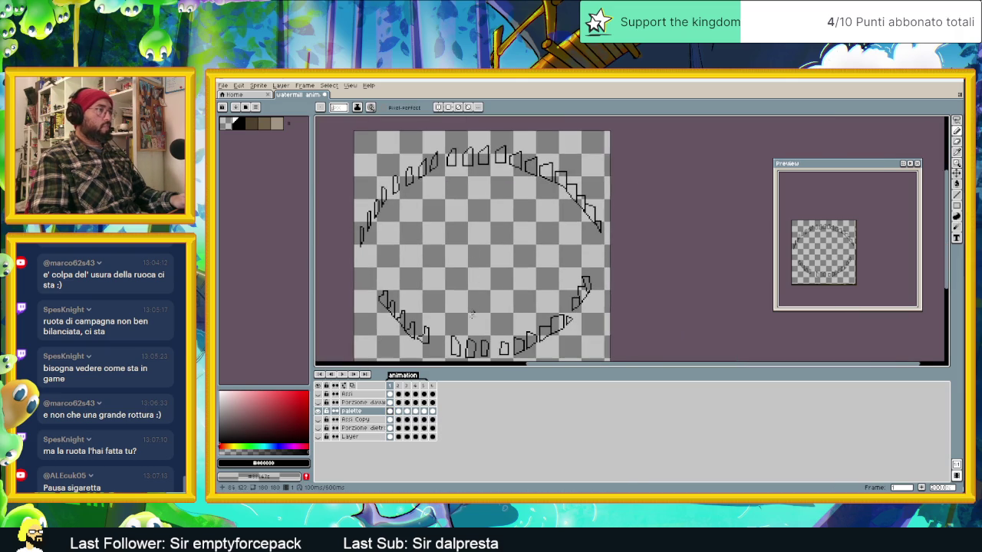
- Check the paddle outlines in frames 2–6, return to frame 1, and show the reference layer
left_click(400, 412)
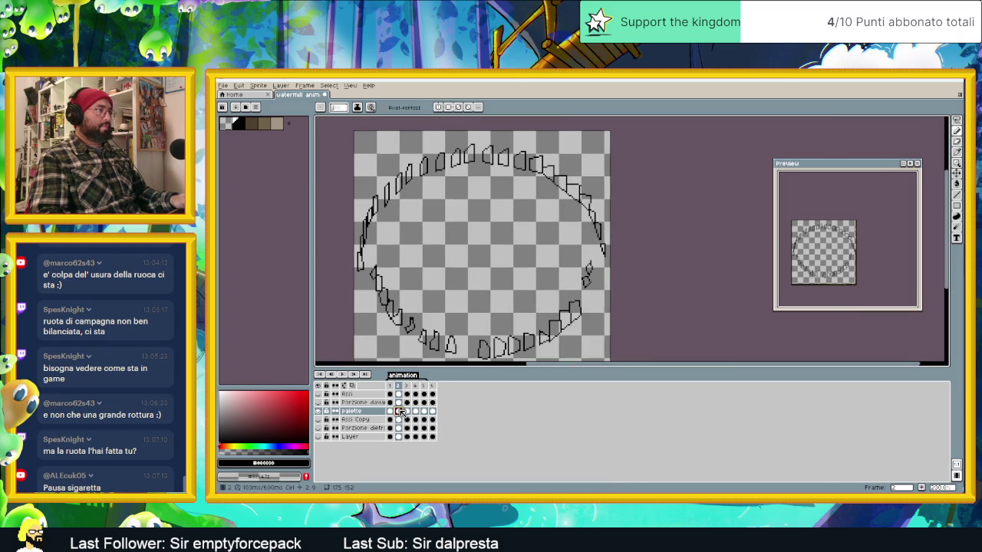
left_click(407, 412)
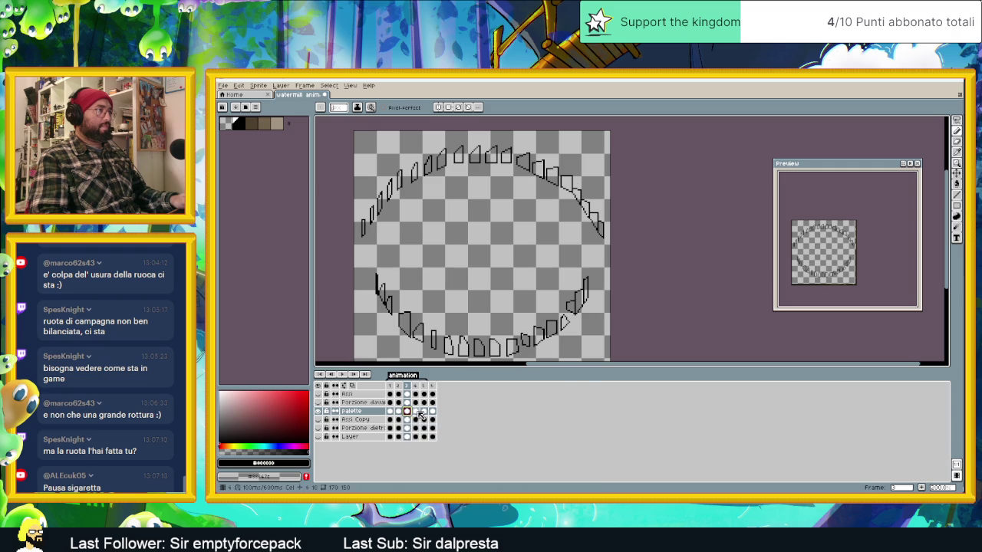
left_click(416, 413)
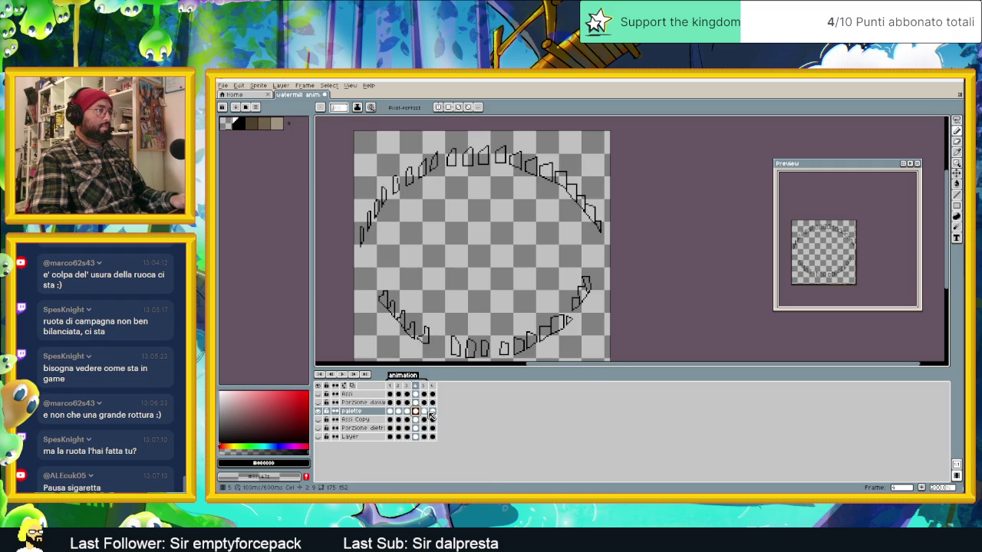
left_click(425, 412)
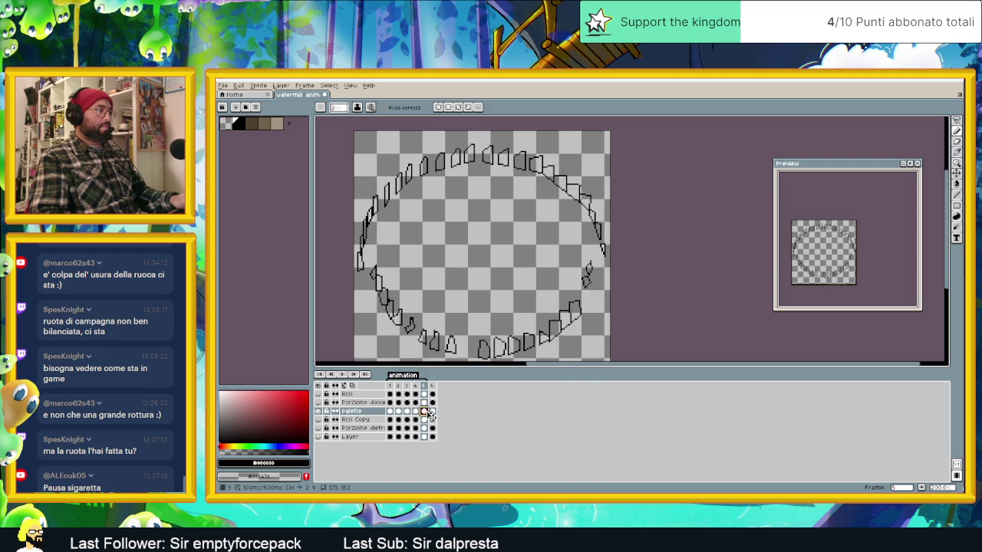
left_click(433, 412)
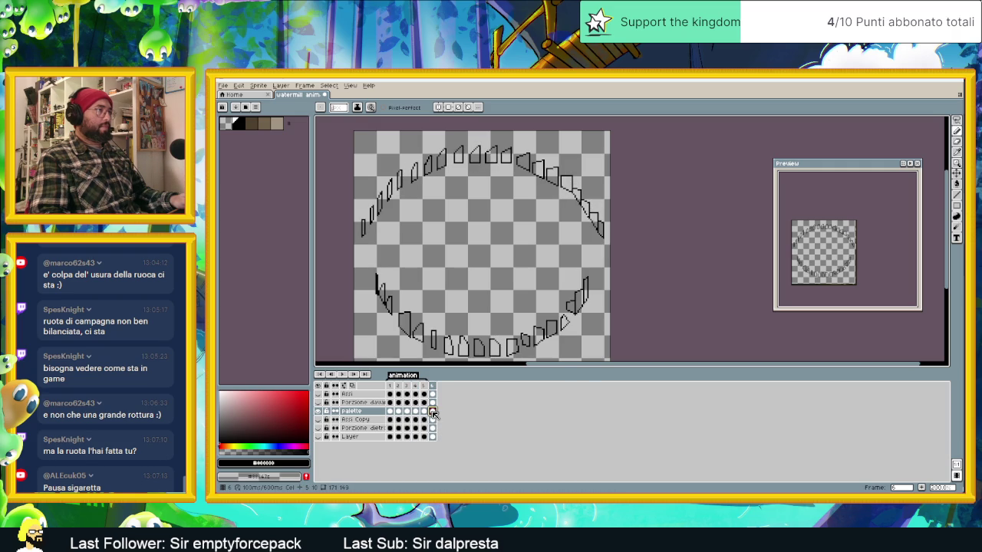
left_click(390, 412)
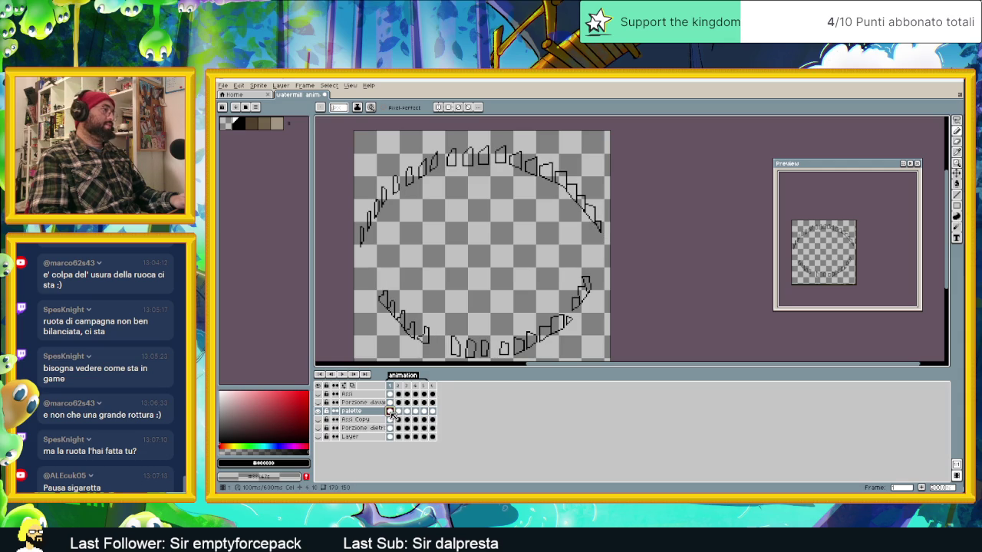
left_click(320, 437)
- Sample the wheel's light-brown wood into the palette and pick a lighter paddle colour for Paint Bucket
scroll(425, 191, "up", 2)
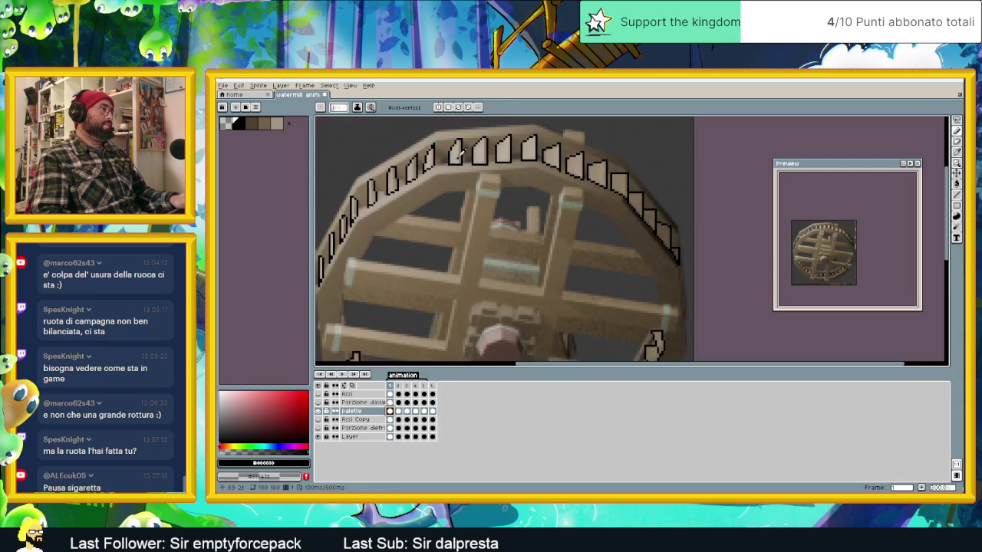
left_click(458, 151)
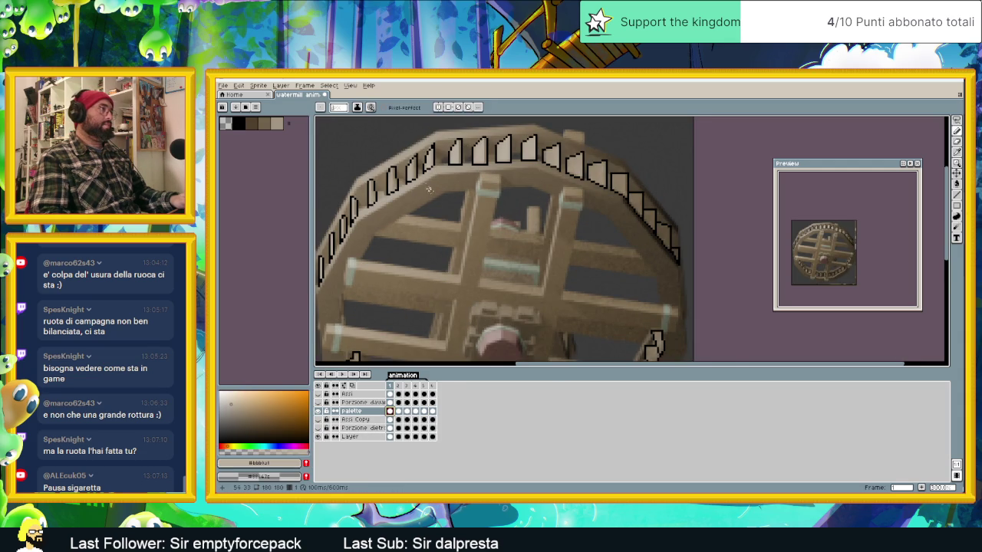
left_click(306, 464)
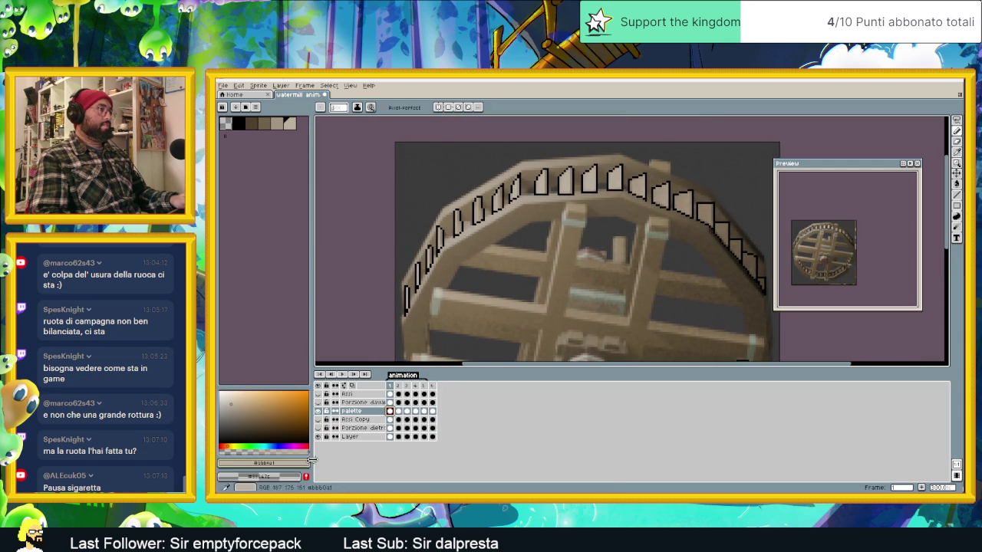
left_click(958, 183)
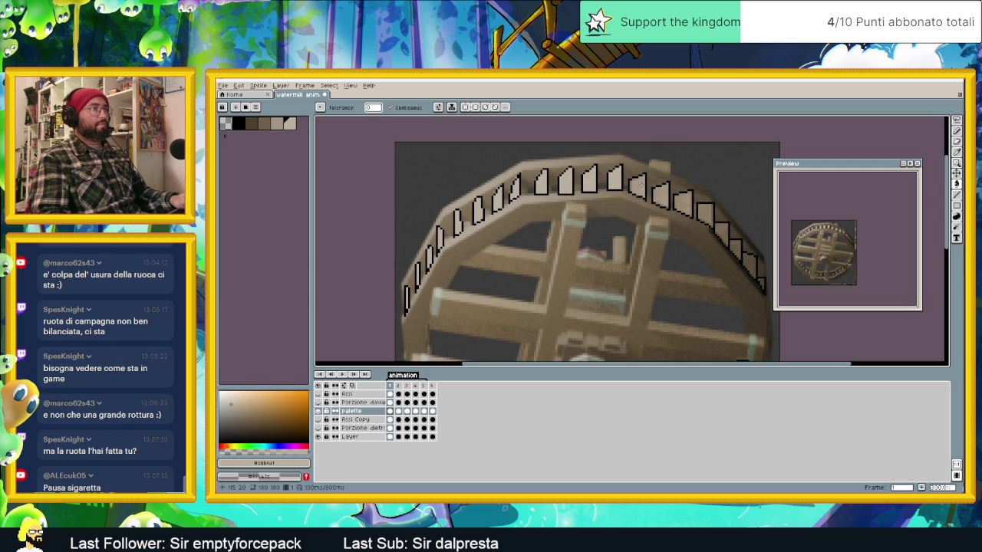
left_click(667, 184, "alt")
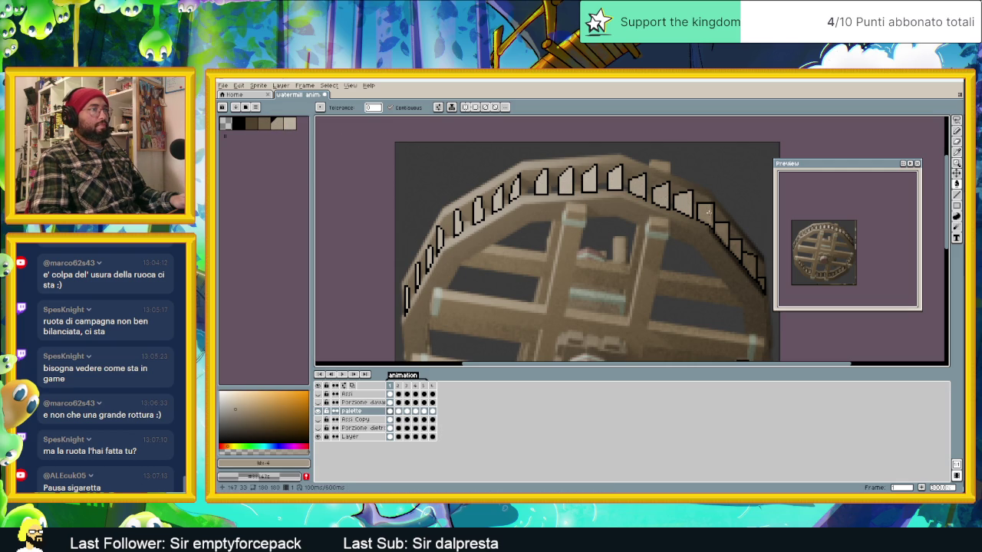
left_click_drag(719, 231, 643, 215)
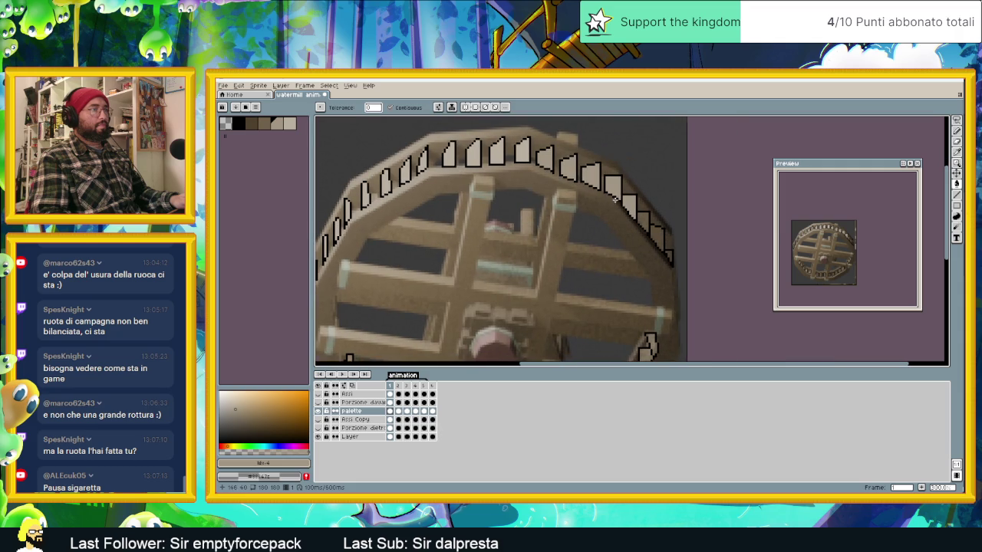
left_click(603, 220)
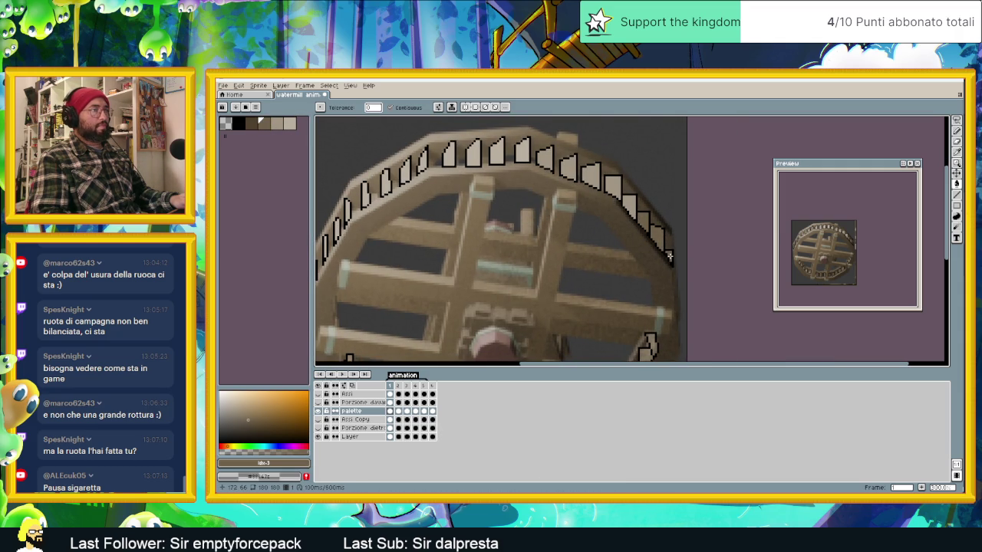
scroll(667, 261, "down", 2)
scroll(661, 269, "down", 2)
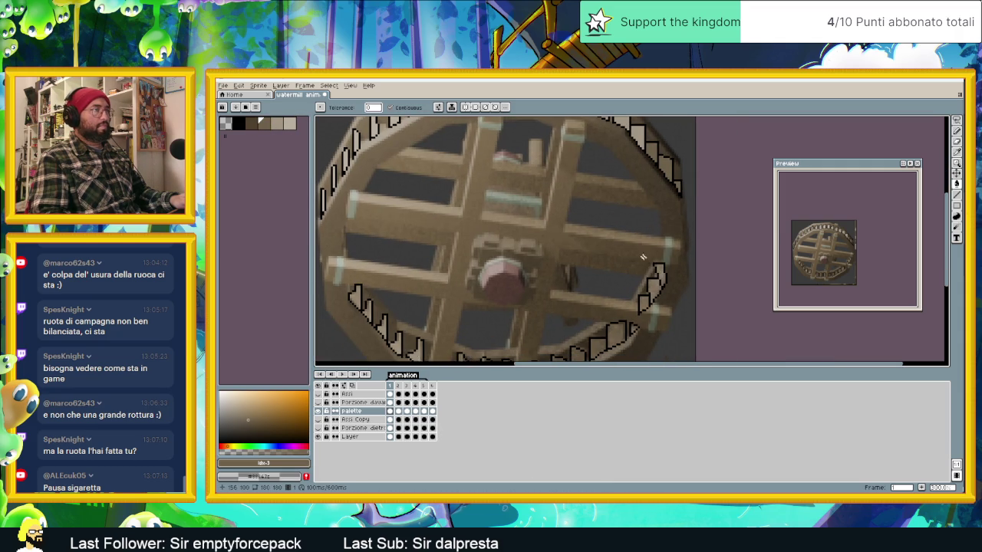
scroll(642, 257, "down", 2)
scroll(621, 269, "up", 1)
scroll(651, 293, "up", 1)
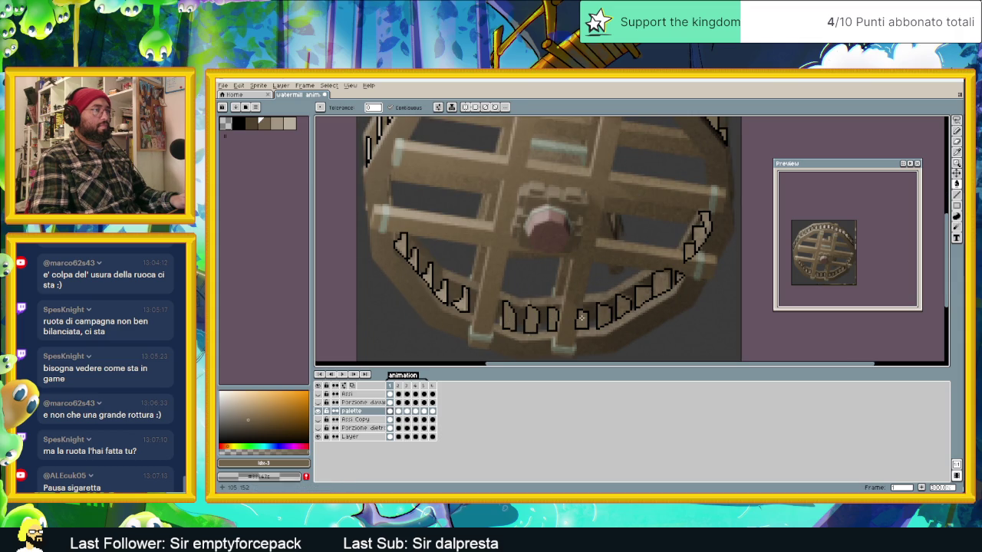
left_click(276, 123)
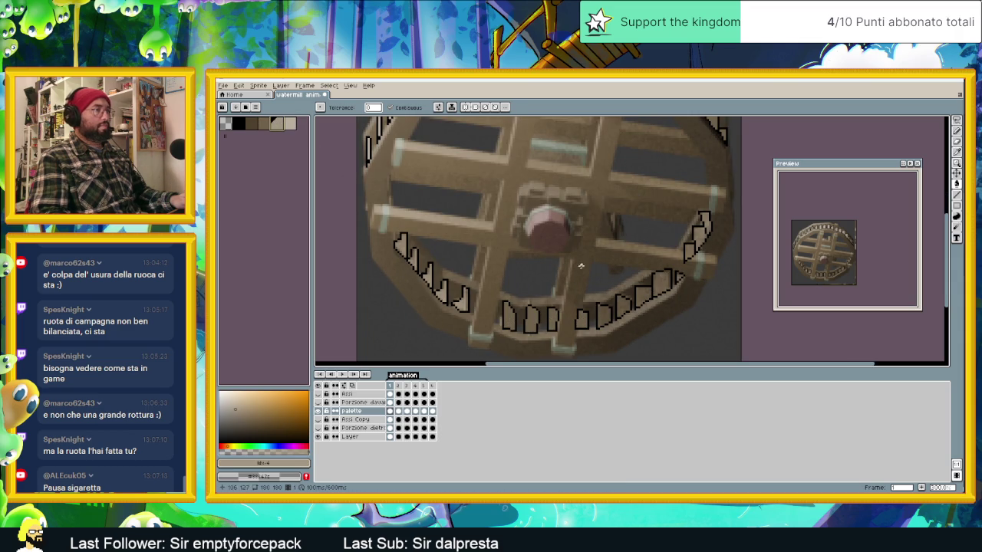
left_click(606, 316)
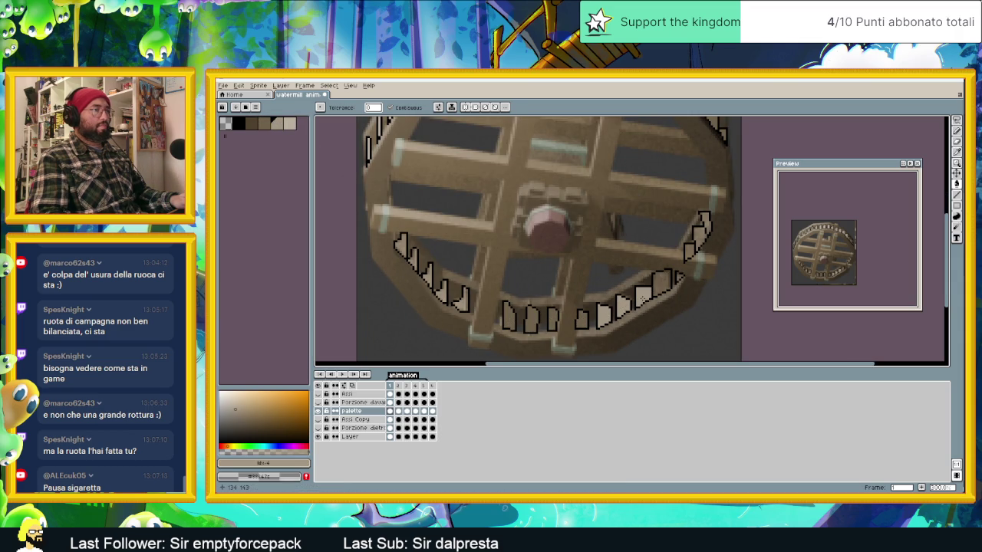
key("bracketright")
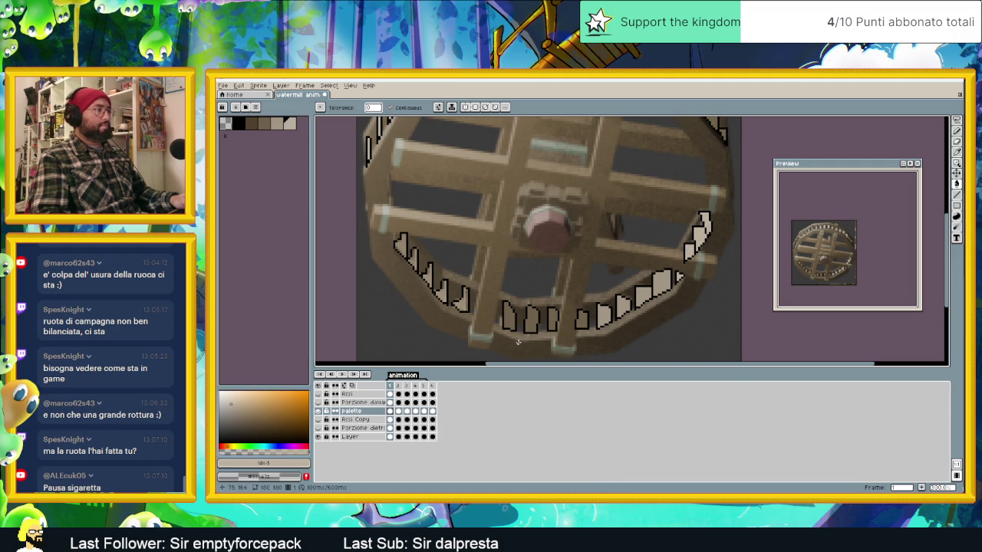
left_click_drag(455, 302, 499, 314)
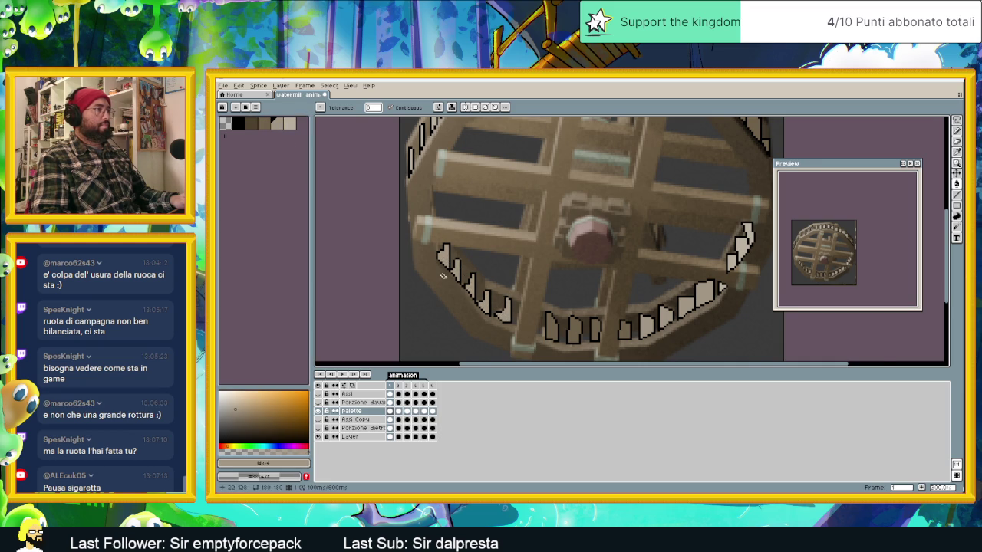
scroll(442, 276, "down", 1)
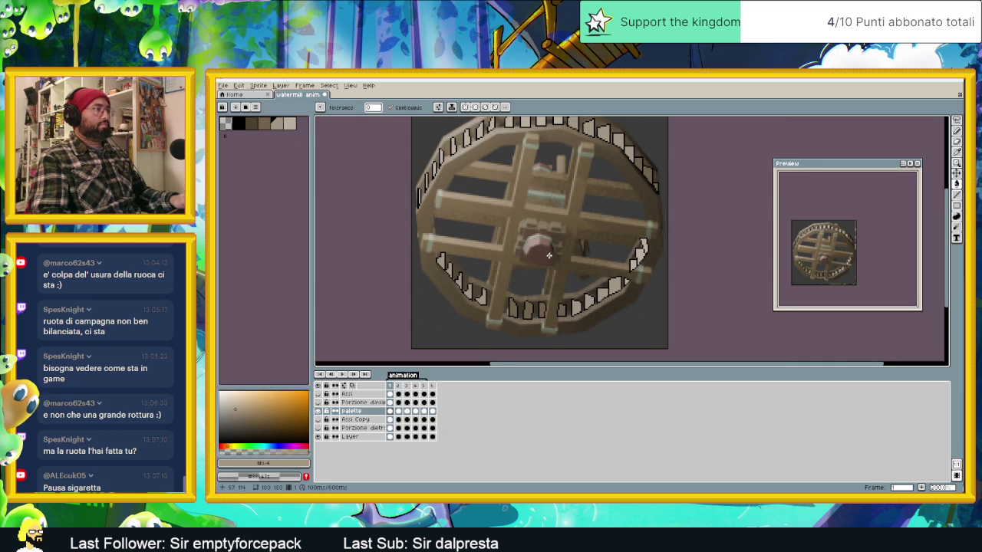
scroll(549, 256, "down", 1)
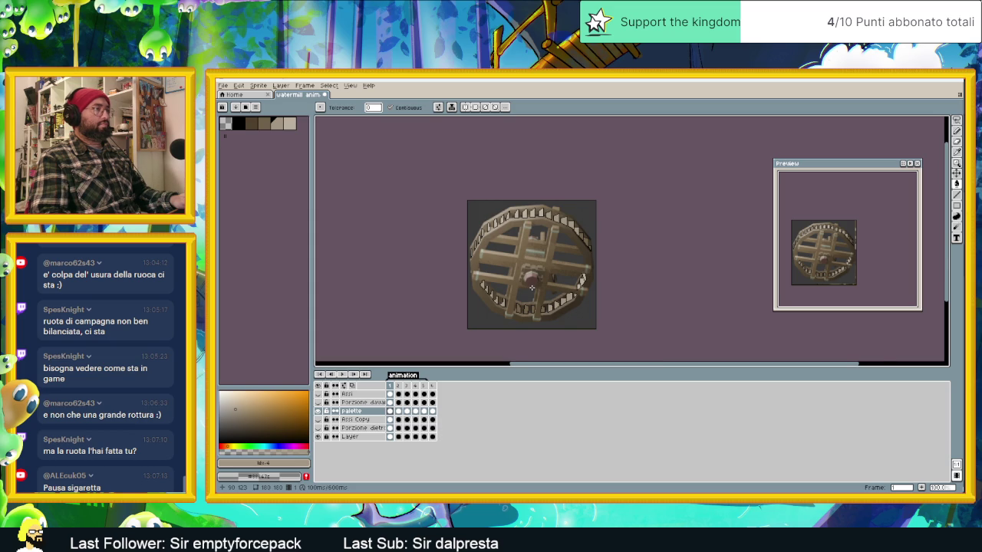
- Move to frame 2 and try a light beige drawing colour
scroll(533, 287, "up", 1)
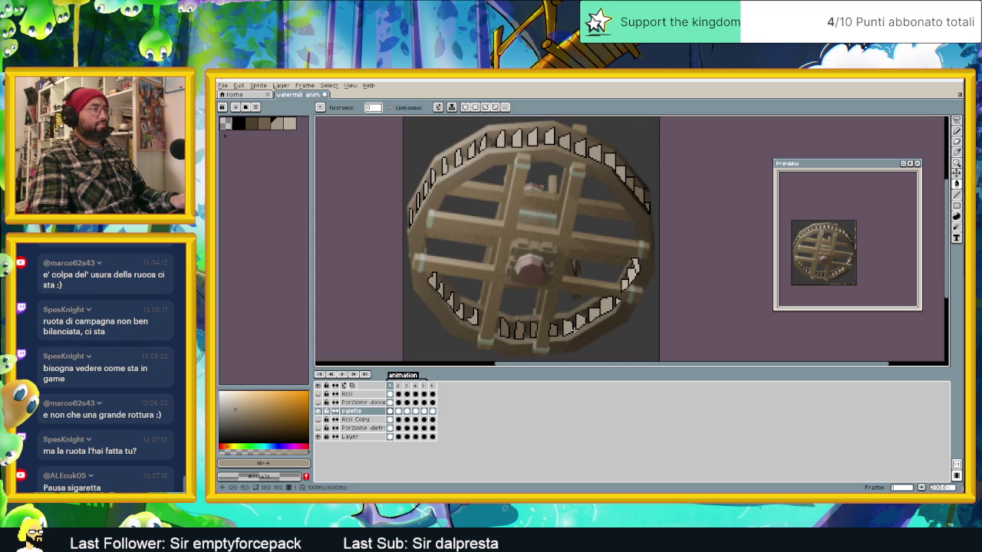
key("Right")
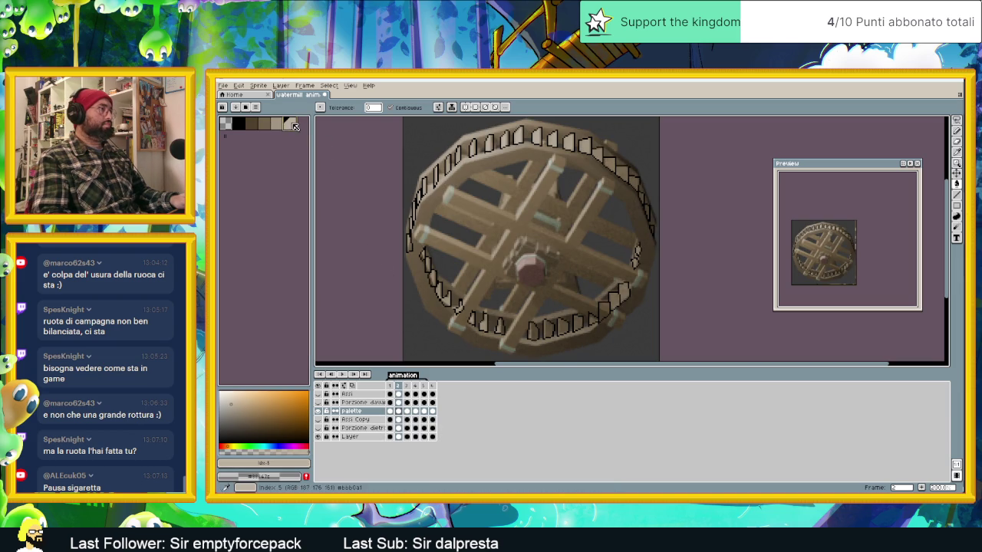
left_click(408, 230, "alt")
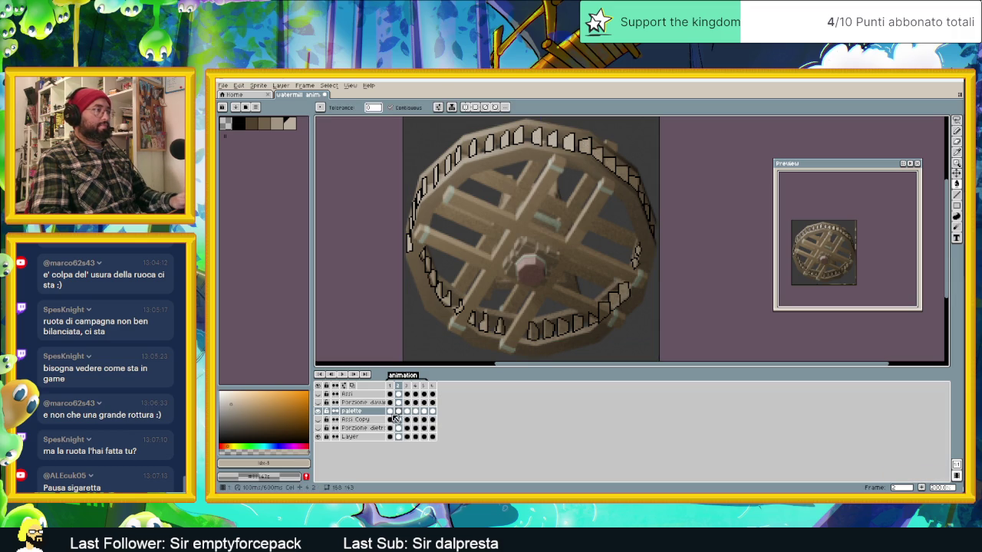
left_click(390, 411)
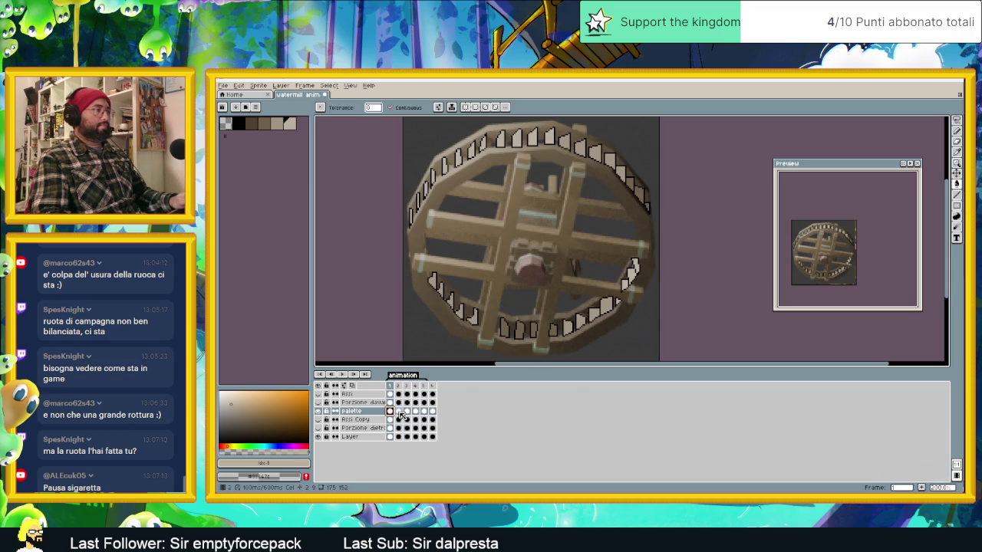
left_click(398, 413)
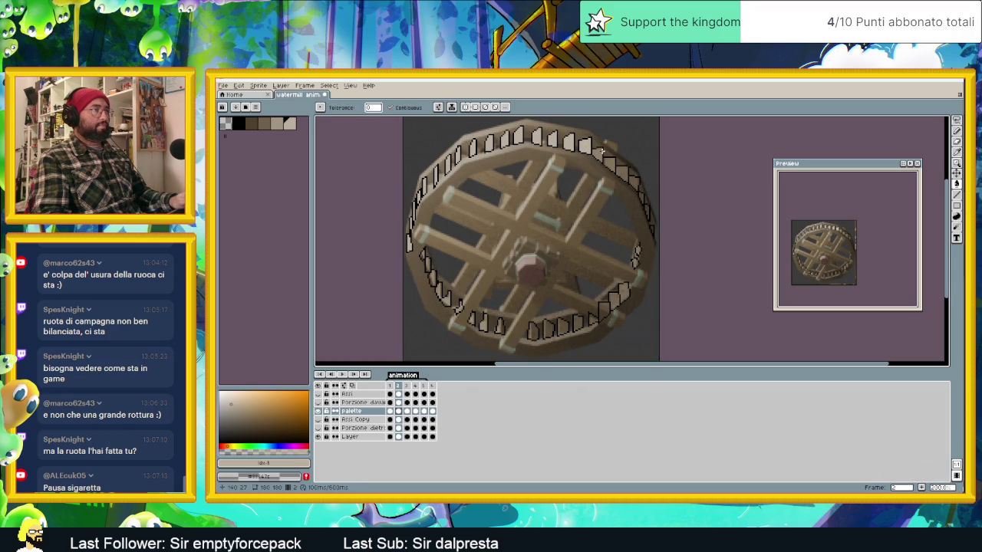
- Sample tan tones from the wheel and paint light tan onto frame 2's right-rim paddles
left_click(606, 158, "alt")
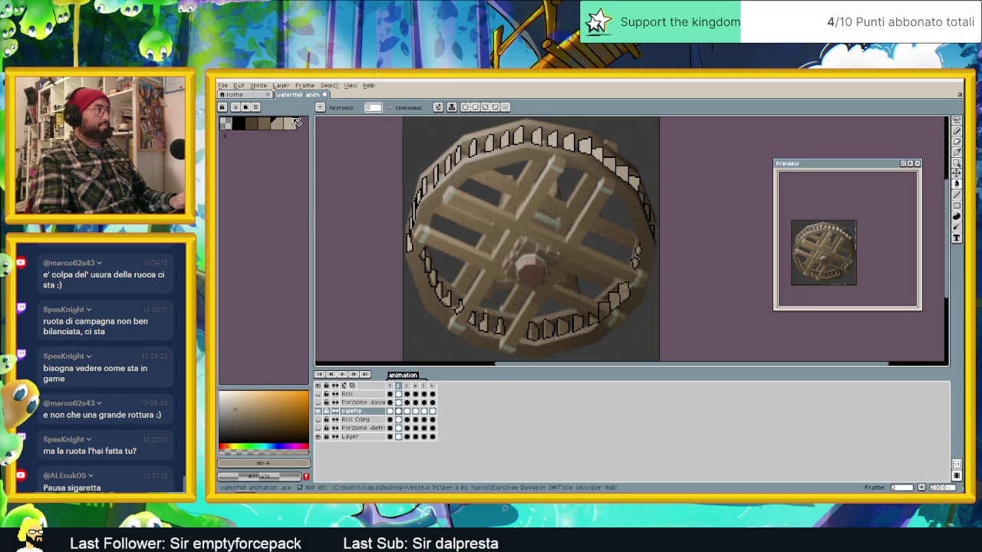
left_click(640, 196, "alt")
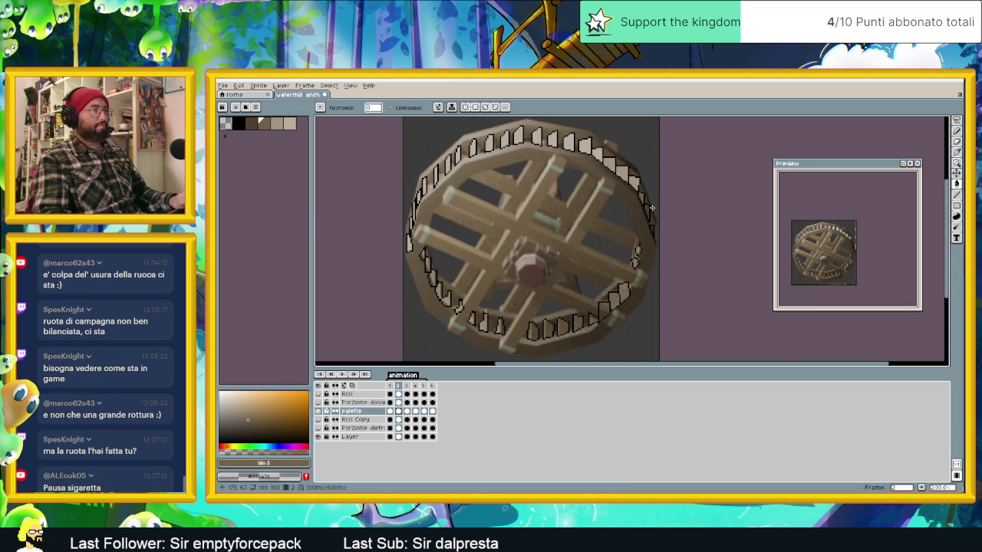
left_click(636, 263, "alt")
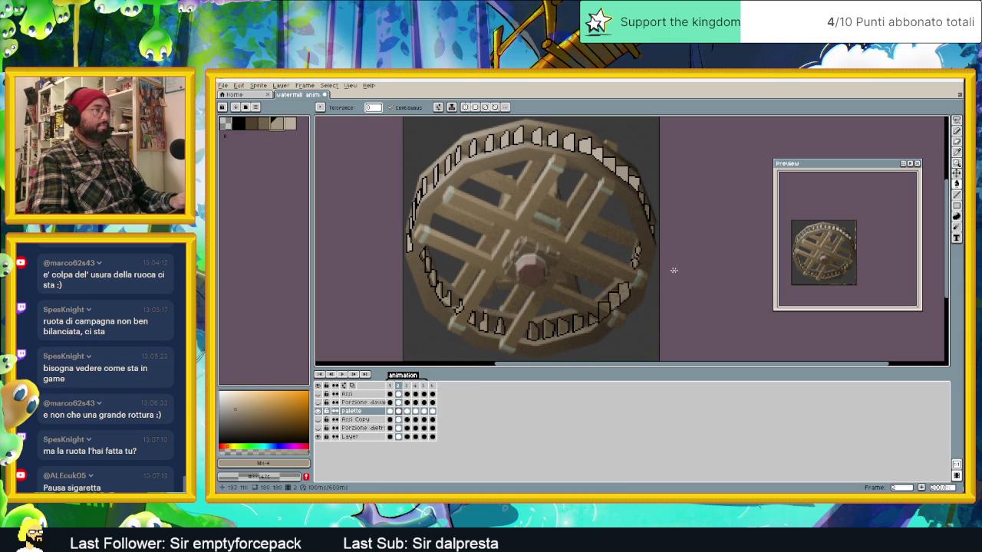
left_click(627, 267, "alt")
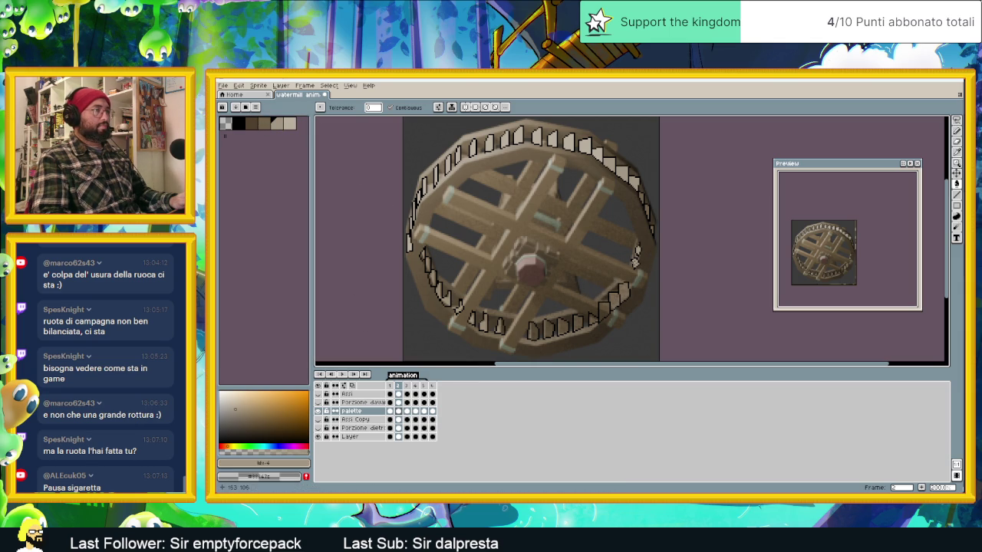
left_click(291, 124)
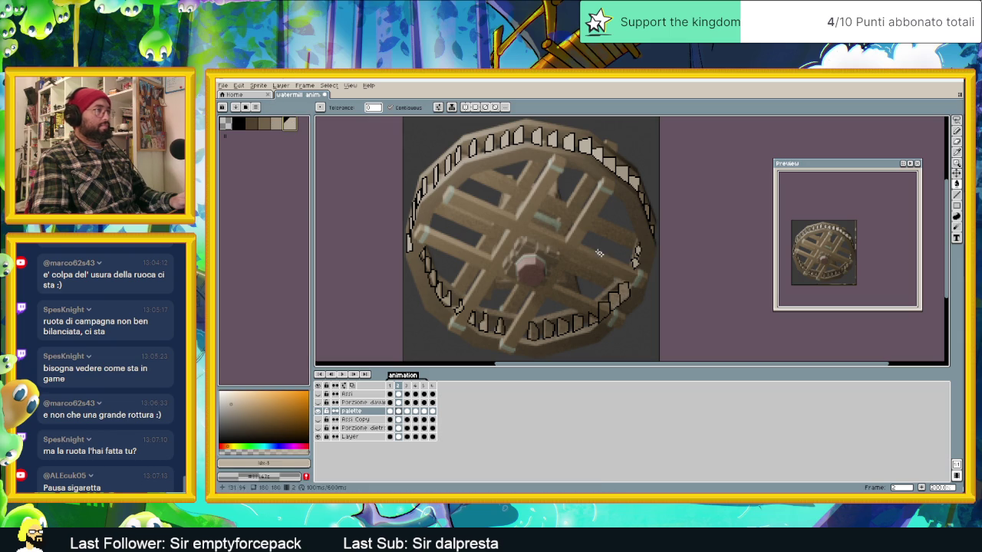
left_click(278, 126)
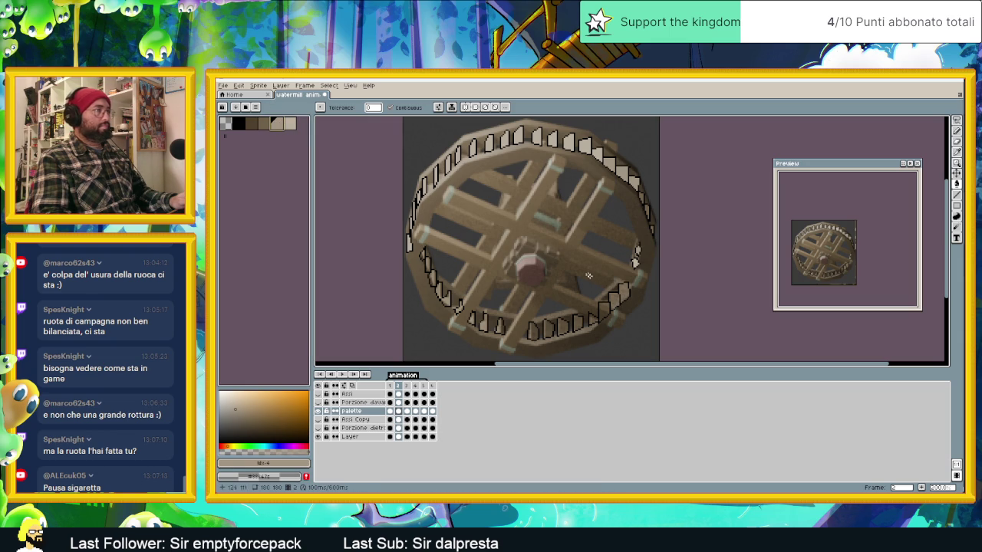
left_click_drag(626, 295, 615, 307)
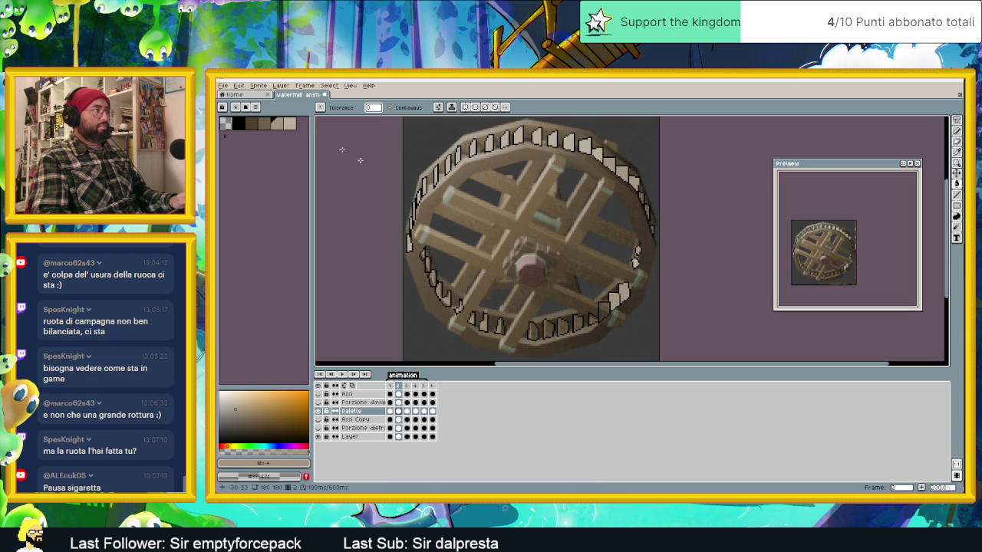
left_click(390, 411)
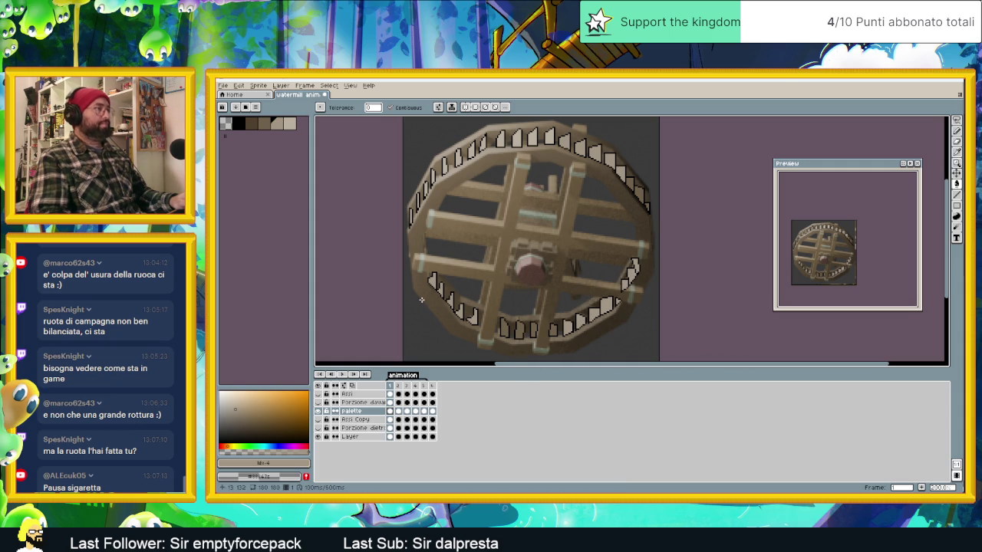
left_click(558, 328, "alt")
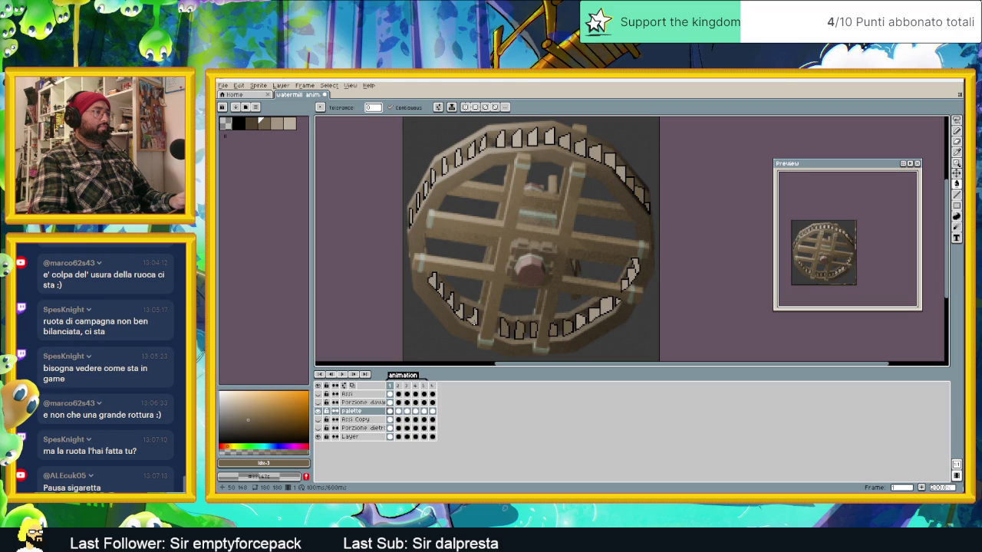
left_click(398, 412)
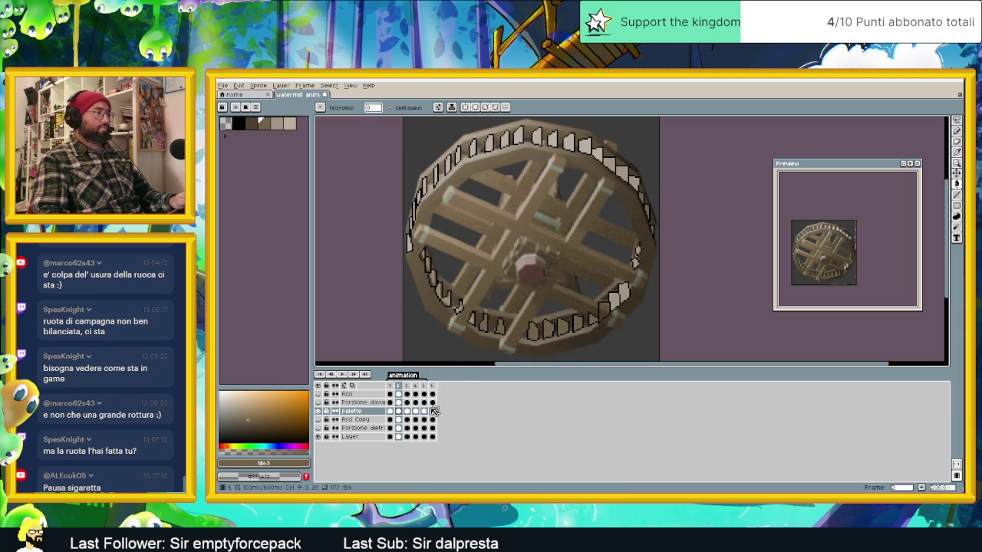
- Create a new beige shade, add it to the palette, and move it to the first row's end
left_click(269, 145)
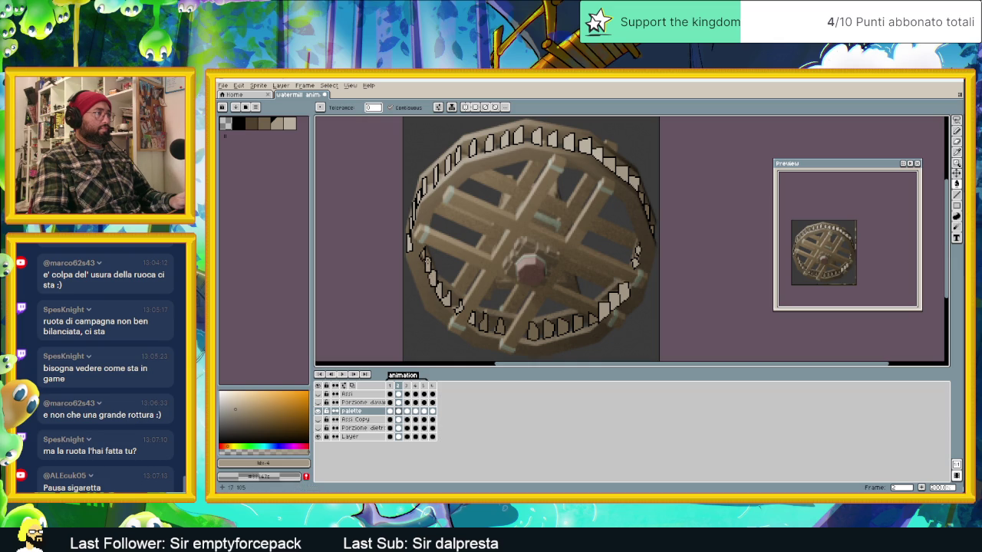
scroll(483, 313, "down", 1)
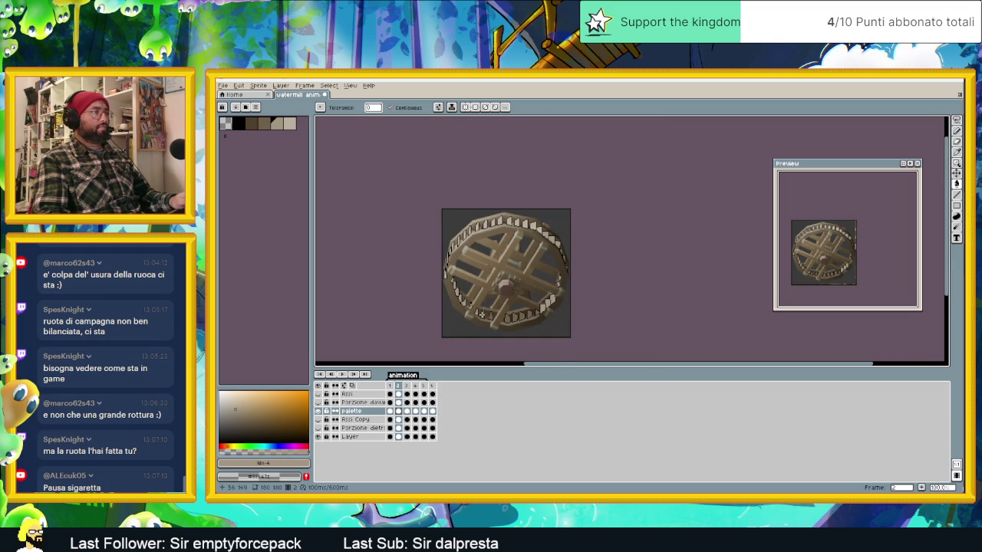
scroll(481, 315, "up", 1)
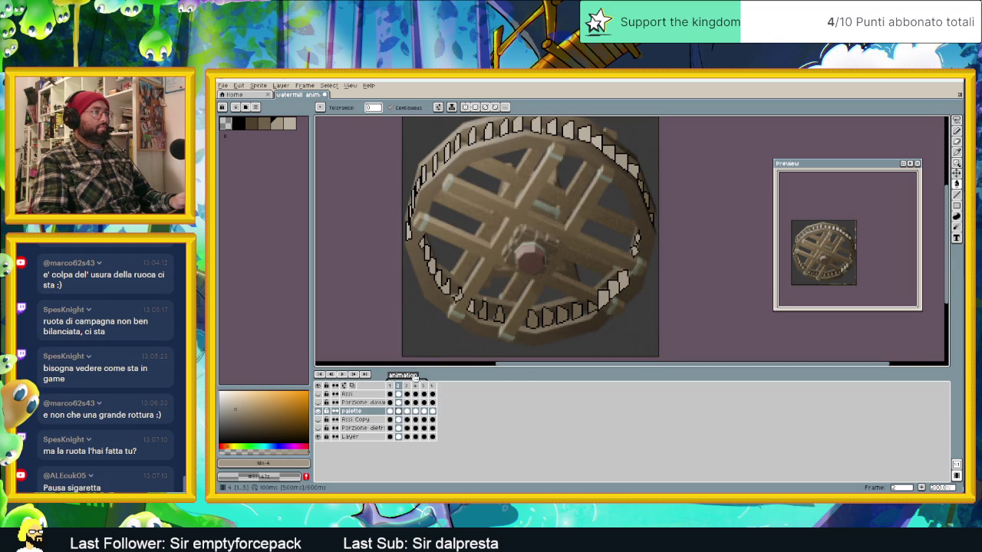
left_click(293, 124)
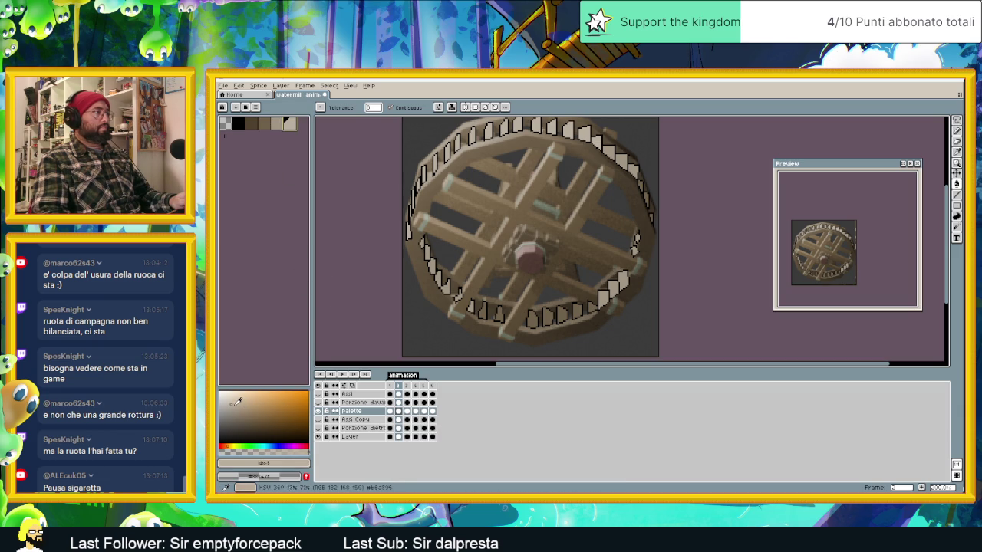
left_click(236, 402)
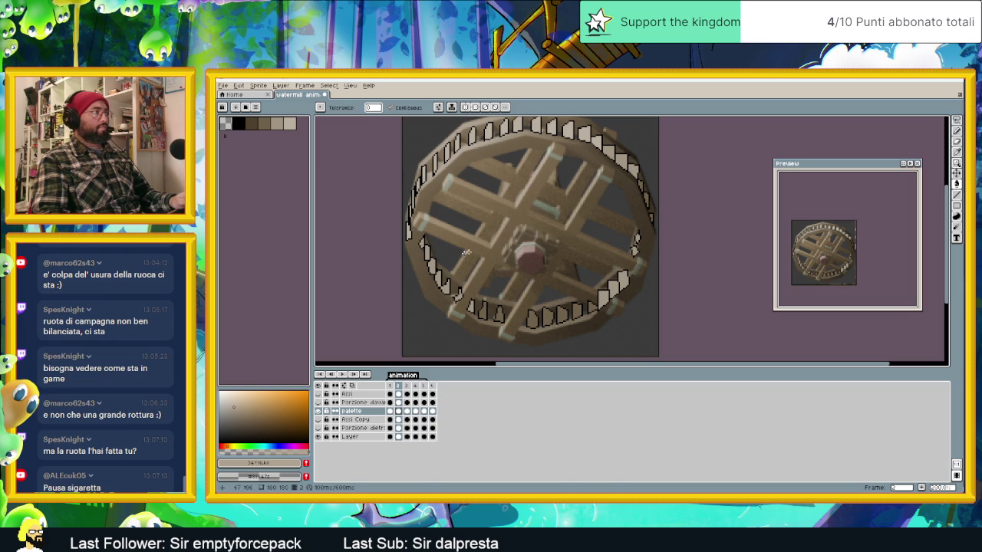
left_click(225, 137)
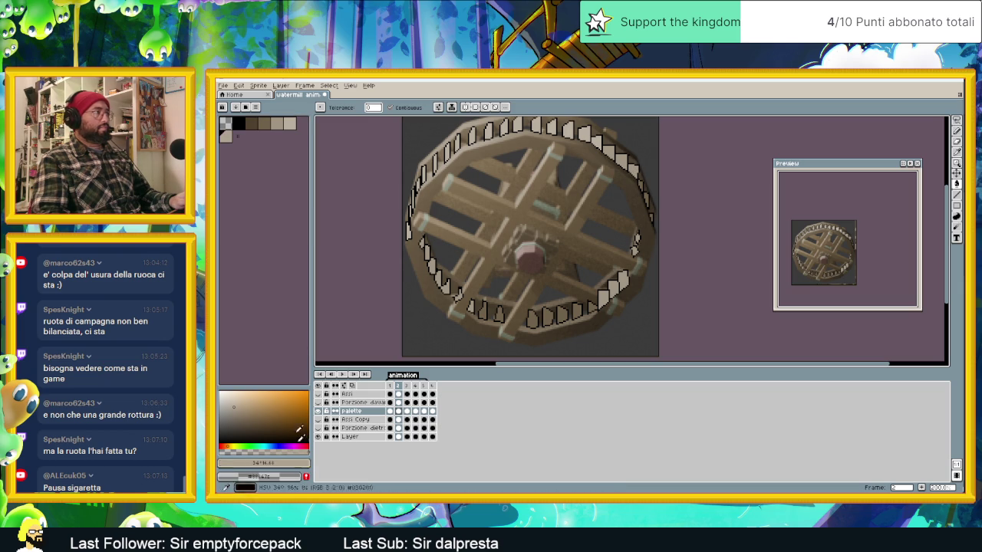
left_click(230, 140)
left_click_drag(235, 144, 290, 126)
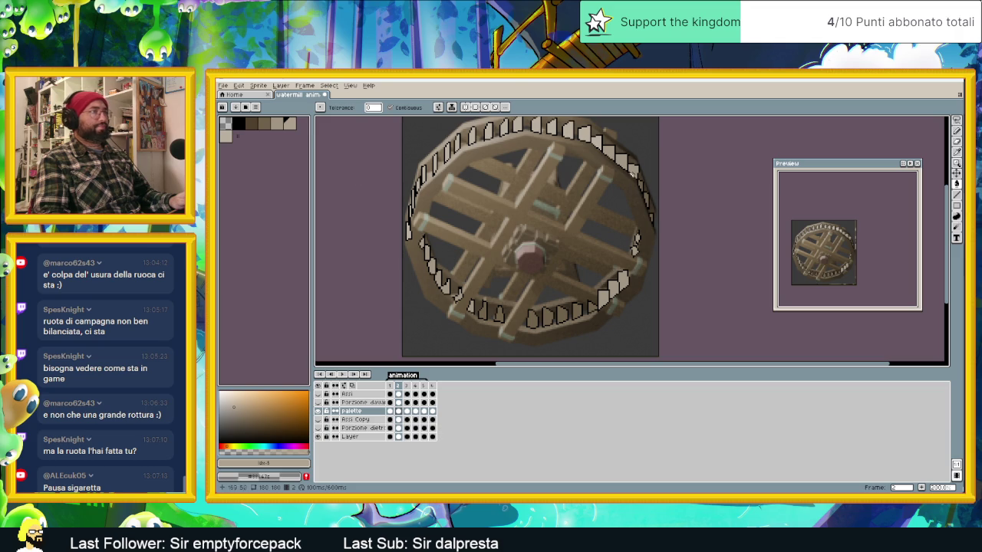
- Undo that palette addition, add a tan colour instead, select brown, and return to frame 1
left_click(639, 165, "alt")
left_click(284, 128)
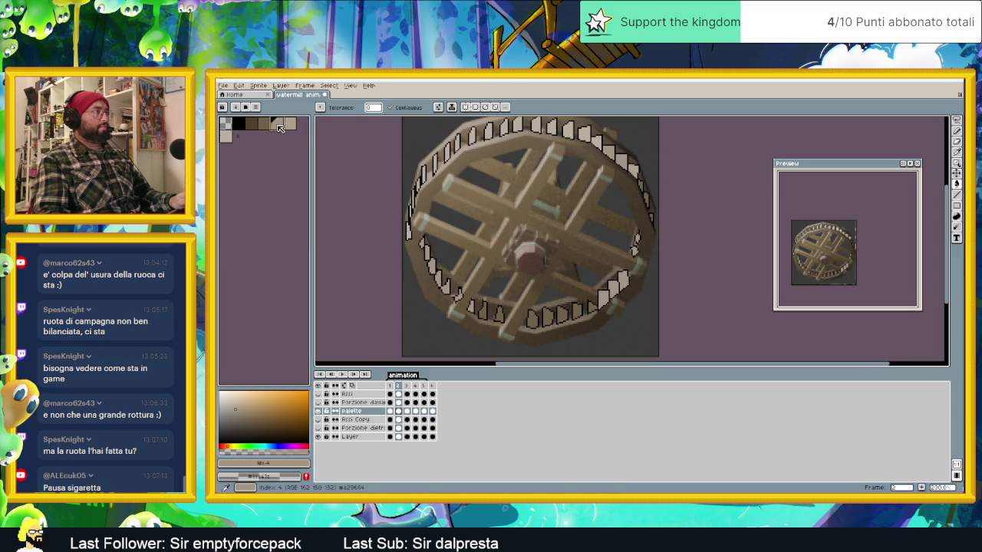
left_click(283, 128)
key("ctrl+z")
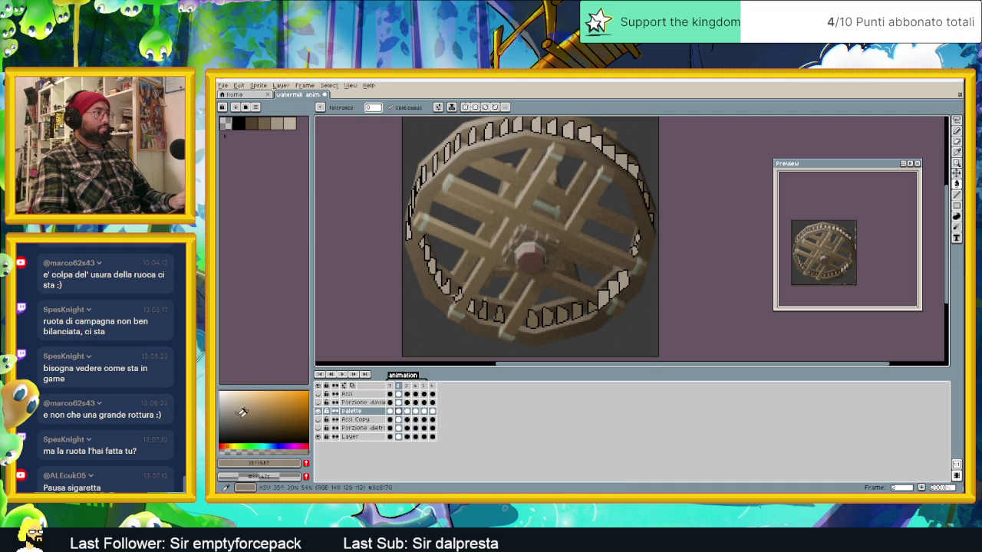
left_click(307, 465)
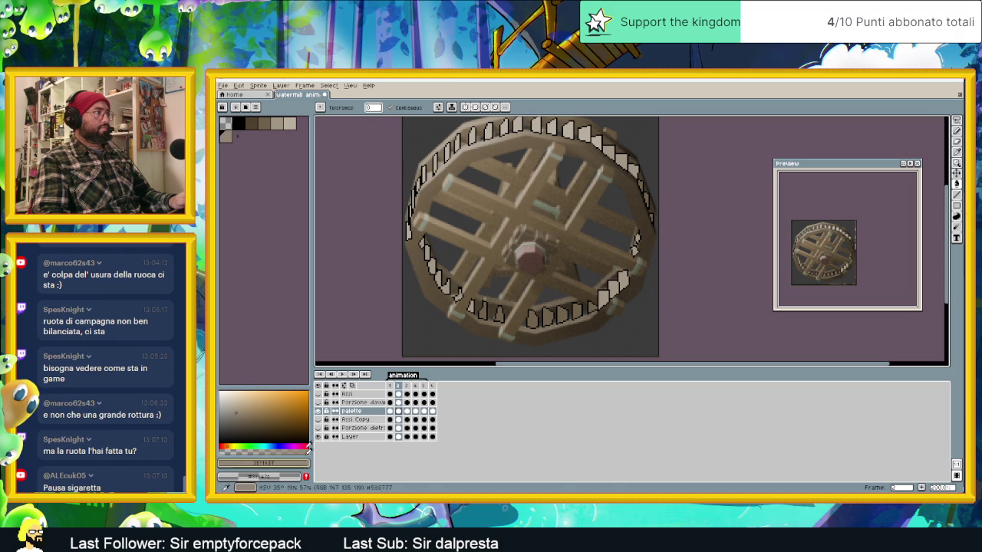
left_click(278, 124)
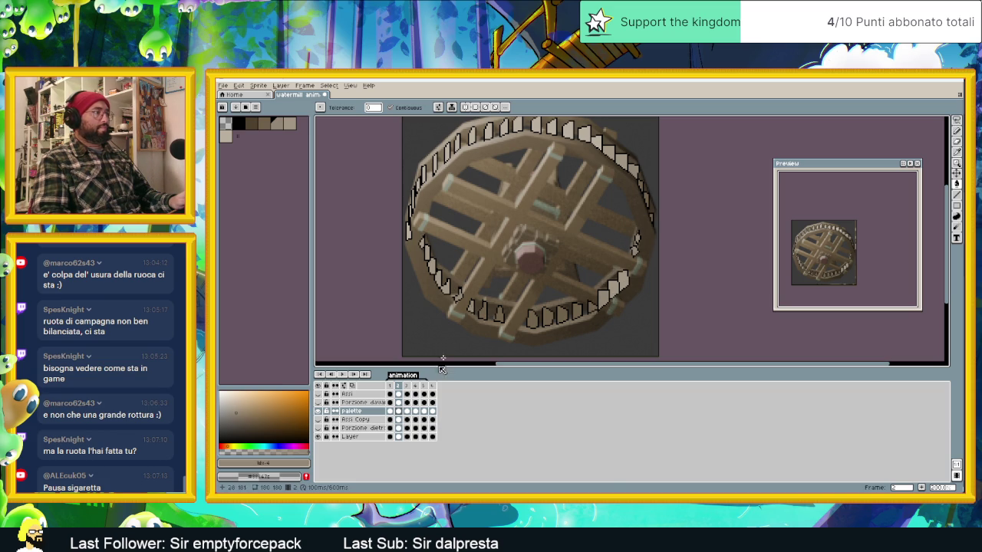
left_click(389, 411)
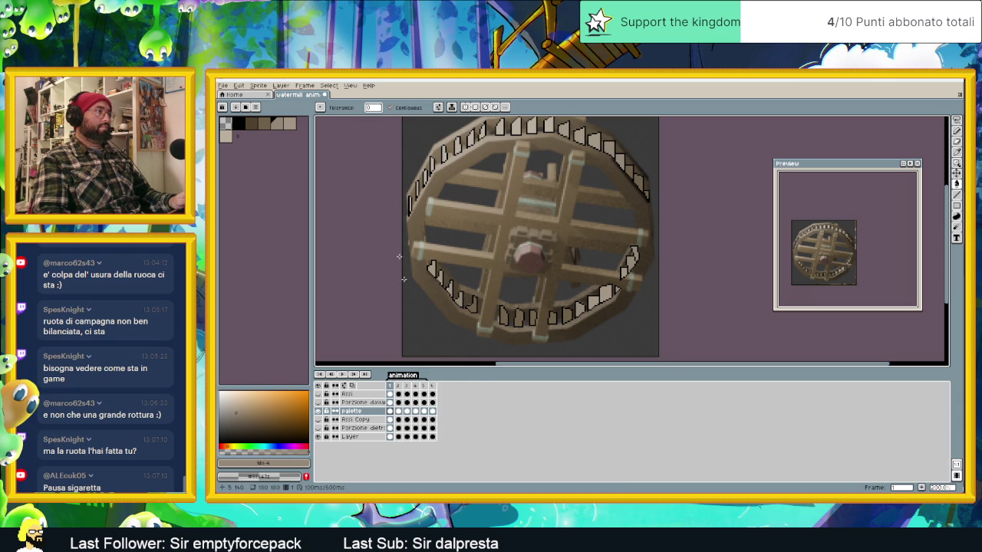
- On frame 3, try a tan fill on the wheel and undo it
left_click(398, 412)
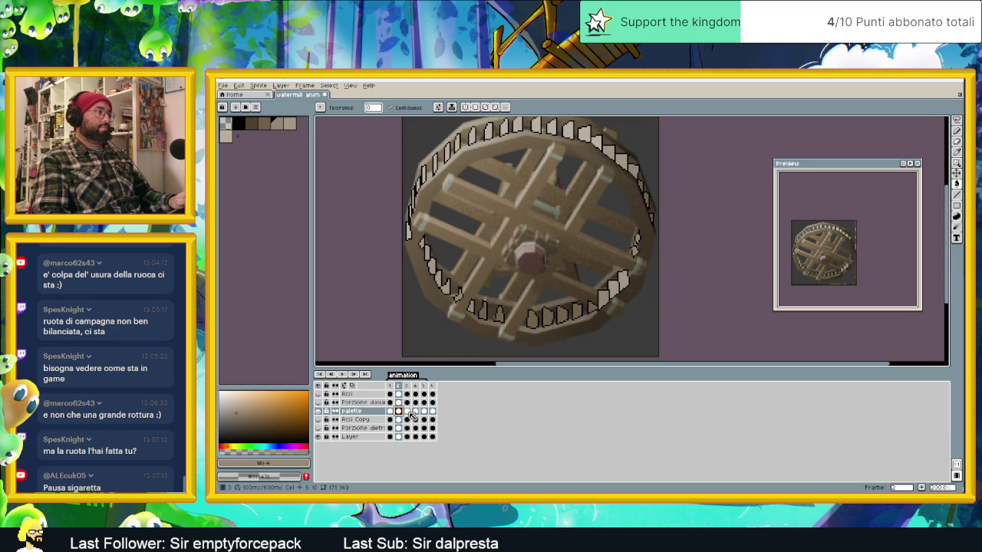
left_click(407, 412)
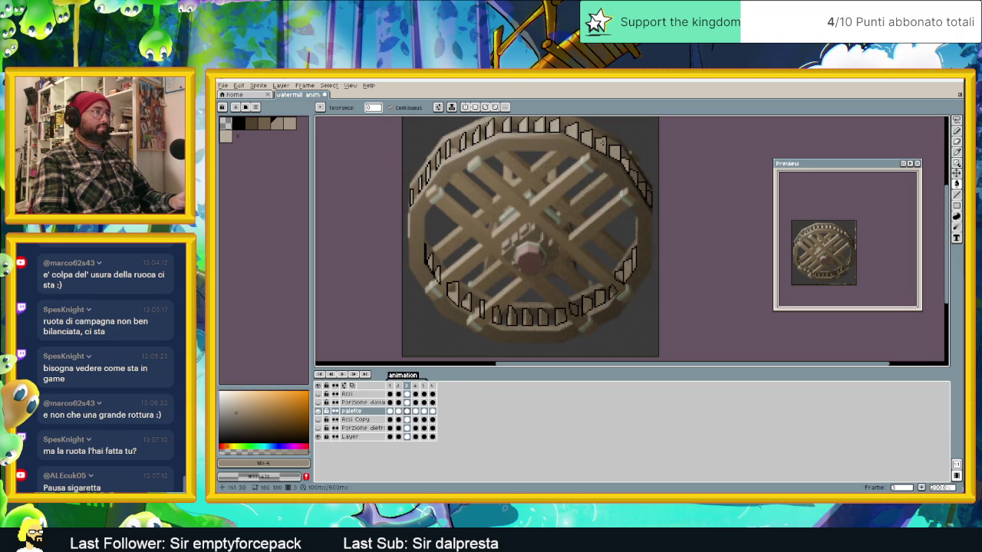
left_click(634, 175, "alt")
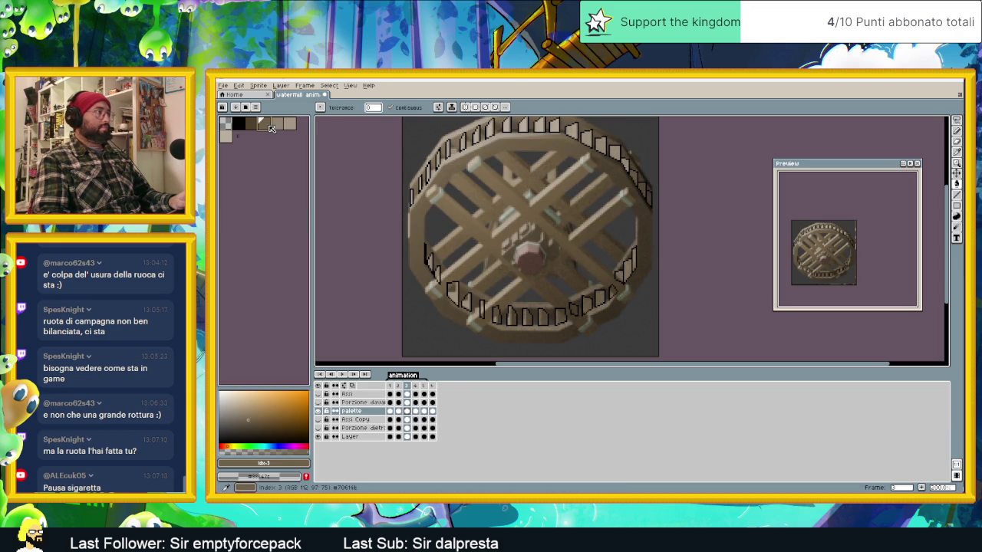
left_click(635, 175)
key("ctrl+z")
key("ctrl+y")
key("ctrl+z")
- Switch between the Pencil and Paint Bucket tools while zooming around frame 3
scroll(647, 190, "up", 2)
scroll(647, 190, "up", 2)
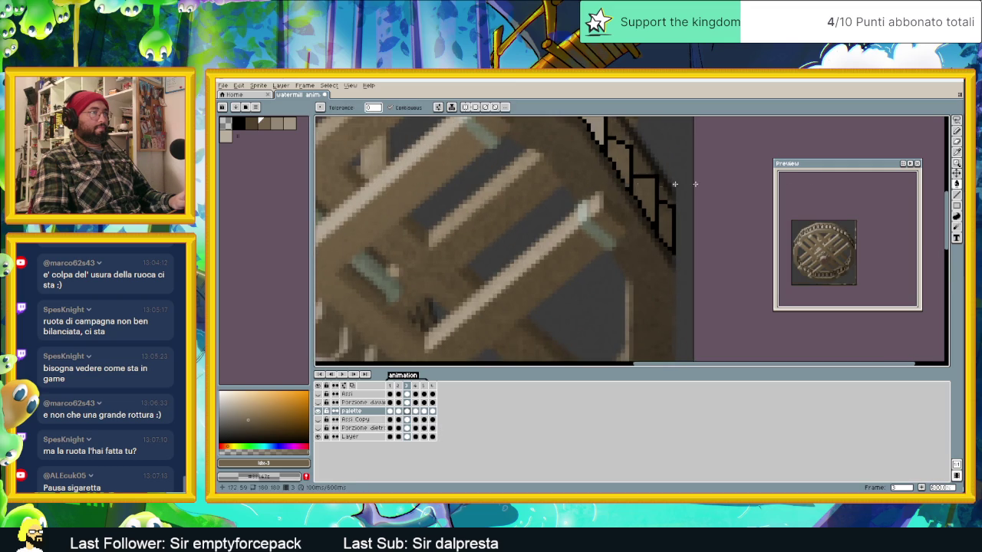
left_click(959, 131)
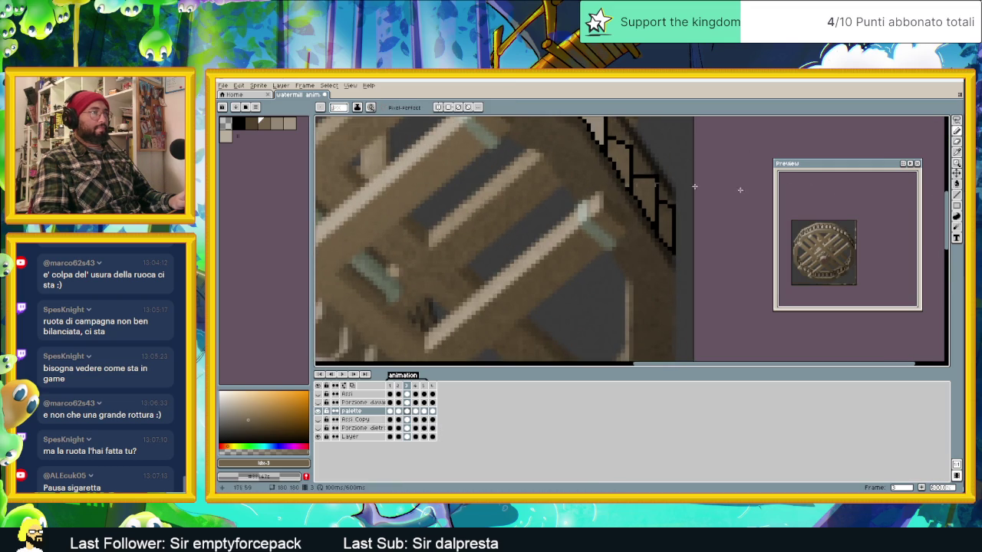
left_click(956, 184)
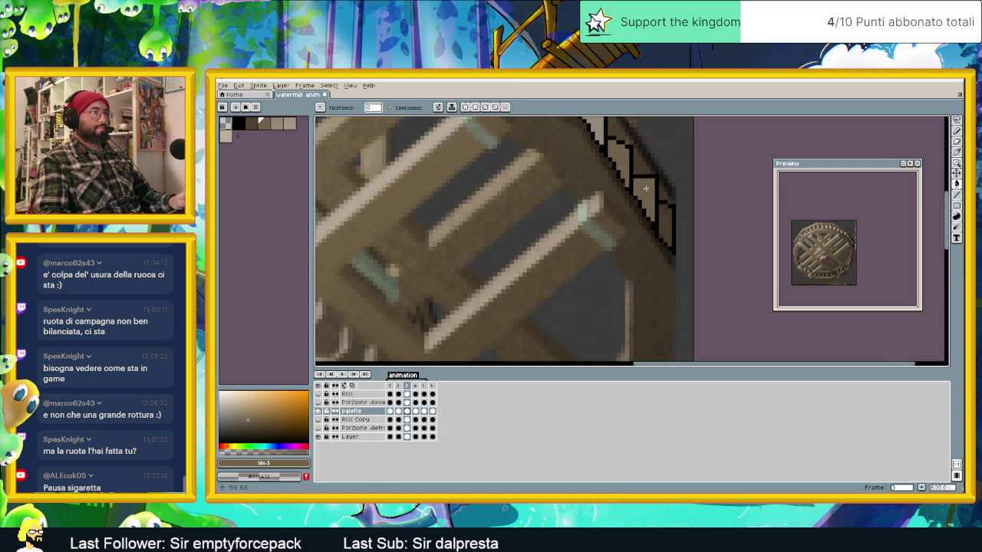
scroll(667, 222, "down", 1)
scroll(667, 221, "down", 1)
scroll(666, 224, "down", 1)
scroll(661, 230, "up", 1)
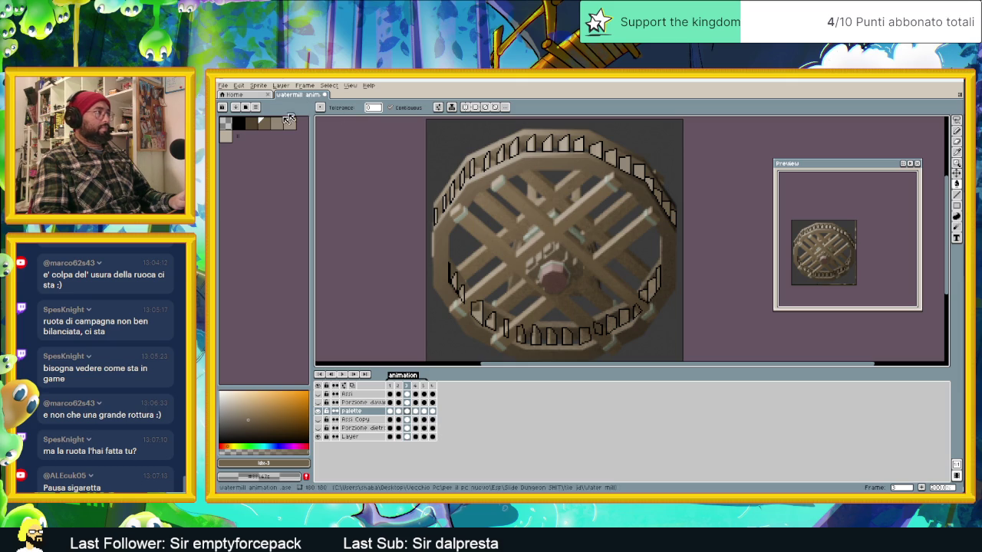
- Try several brown and tan drawing colours from the wheel and palette
left_click(618, 280, "alt")
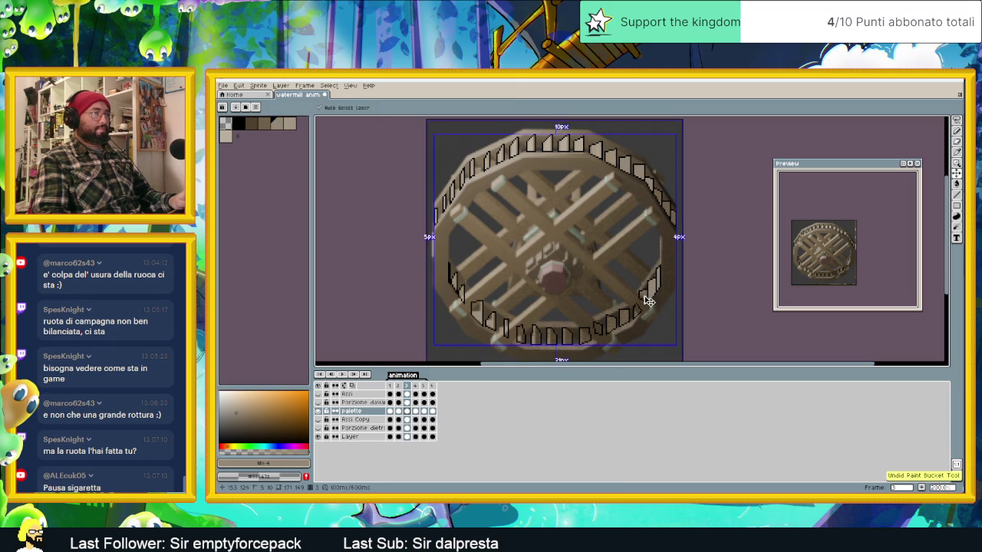
left_click(537, 280, "alt")
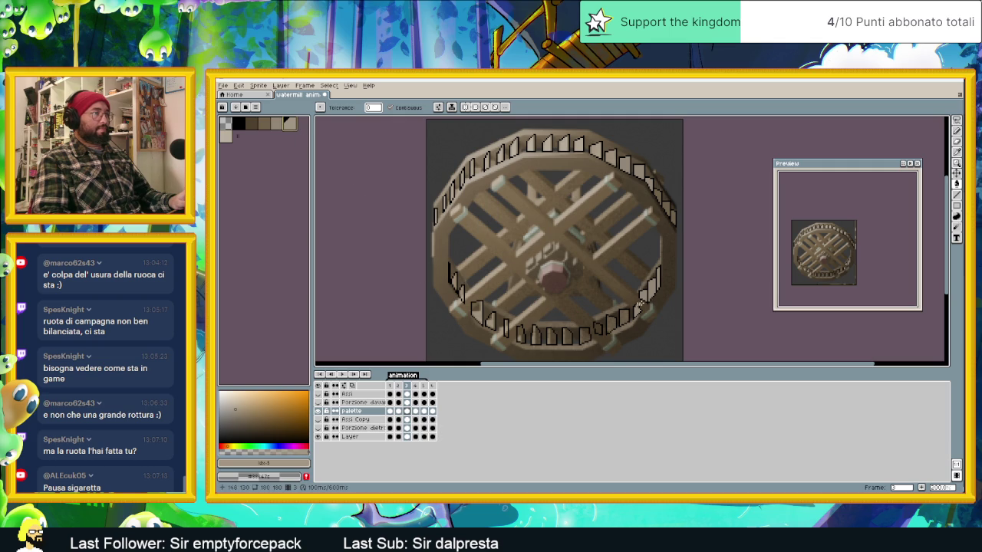
left_click(472, 310, "alt")
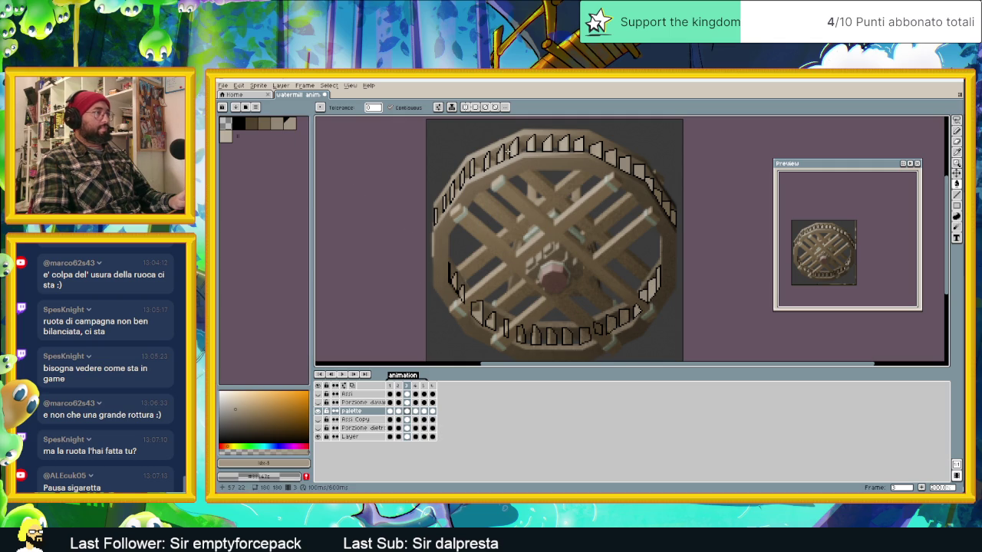
left_click(386, 201, "alt")
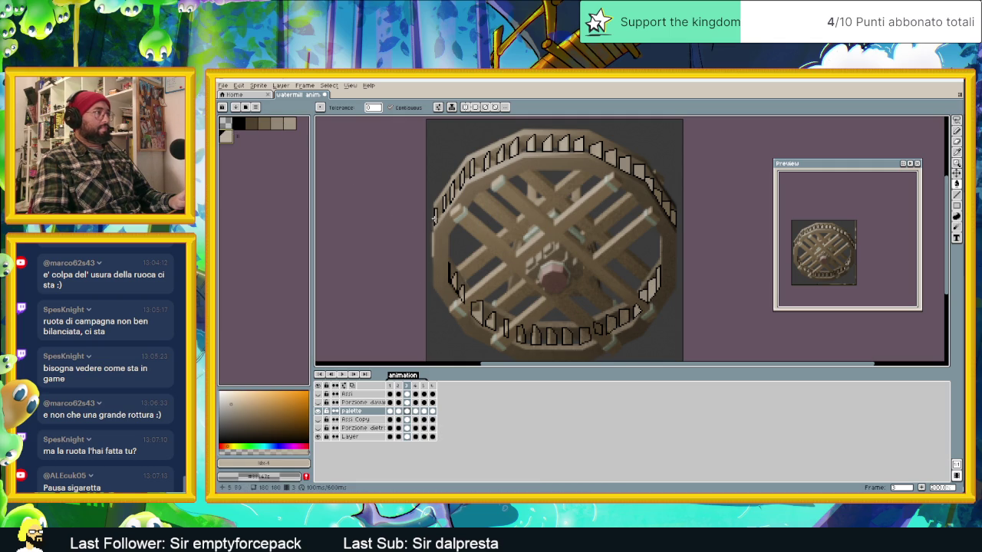
left_click(444, 210, "alt")
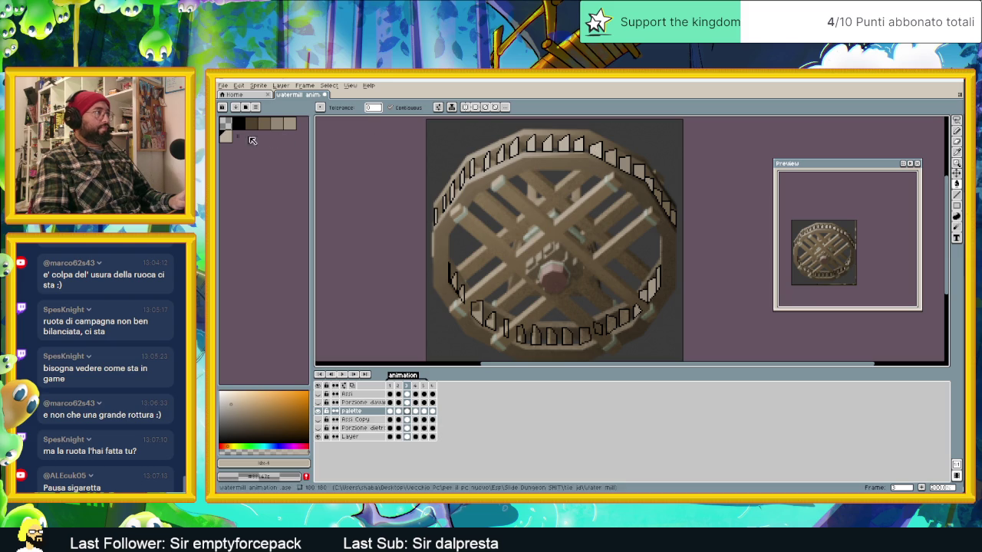
left_click(292, 125)
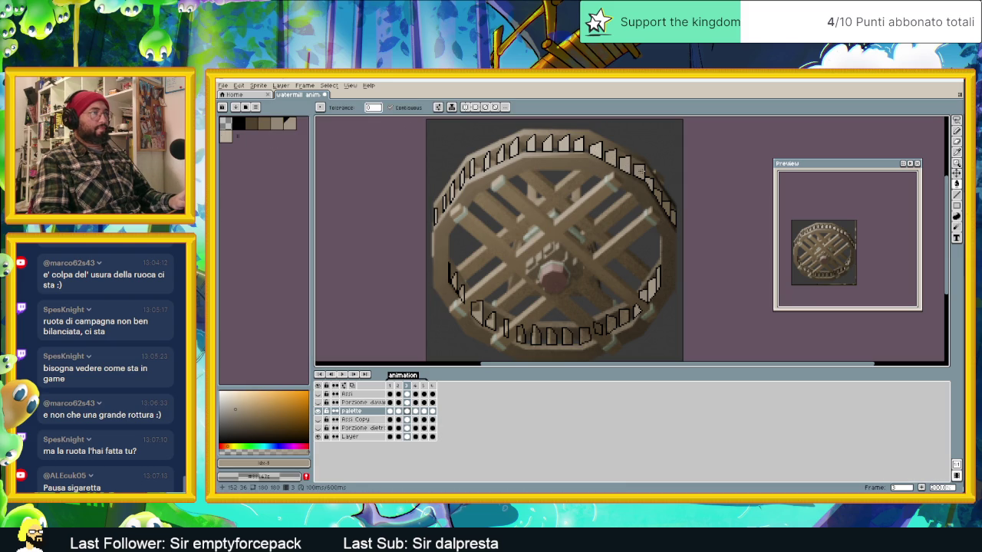
- Pick black from the palette and outline the paddle on the wheel's left rim
key("ctrl+a")
key("ctrl+d")
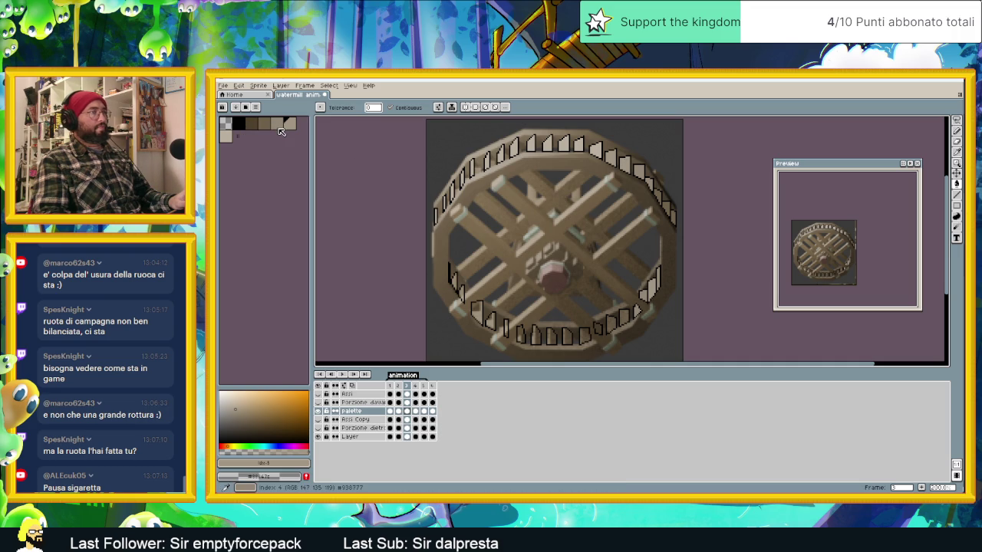
left_click(251, 124)
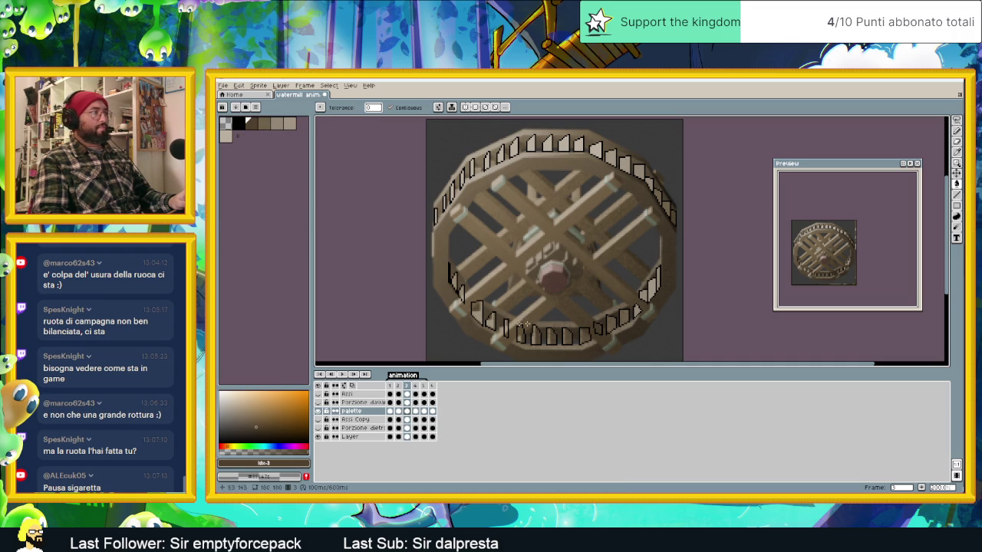
key("]")
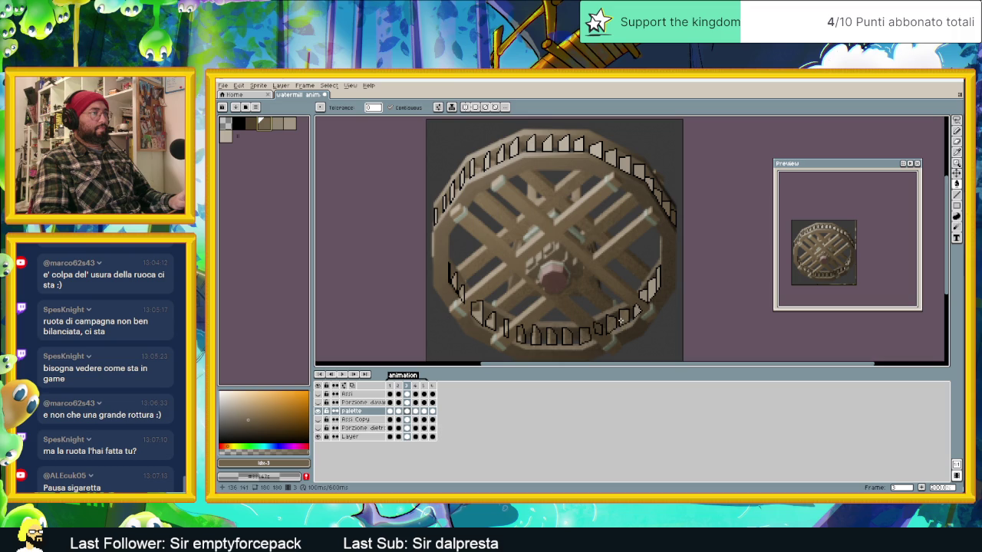
left_click_drag(454, 282, 462, 295)
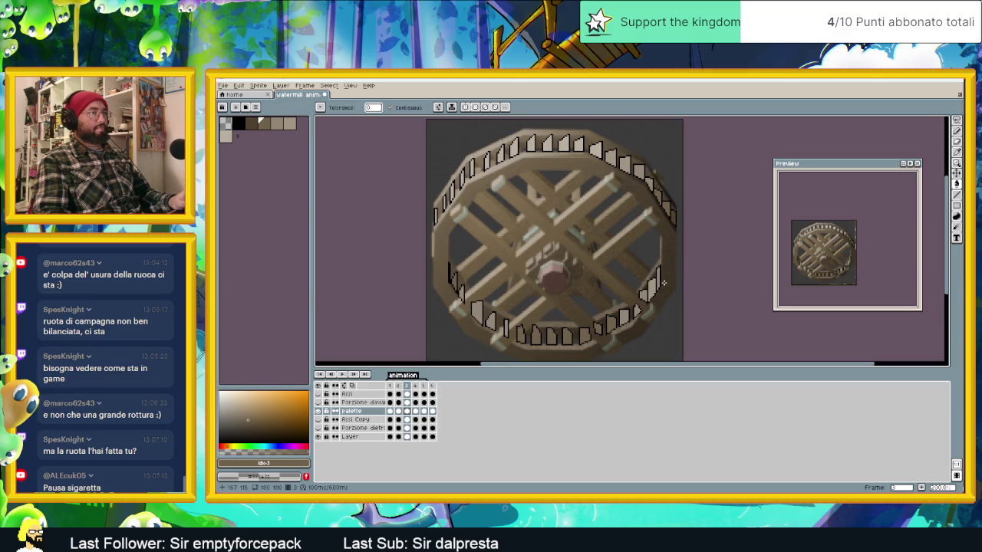
scroll(623, 286, "down", 2)
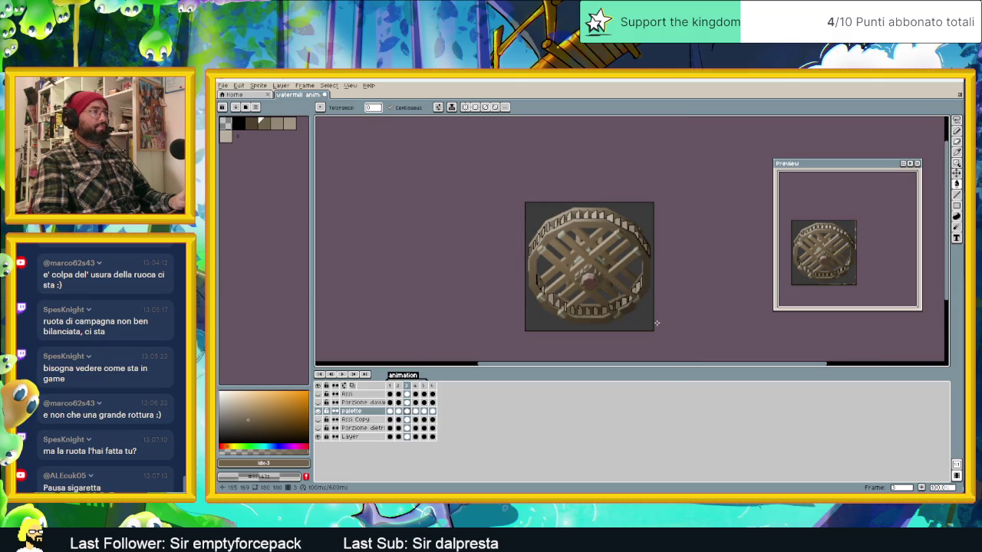
- Play the animation, preview frames 1–4, then hide 'Porzione dietro ruota' and 'Layer'
key("Return")
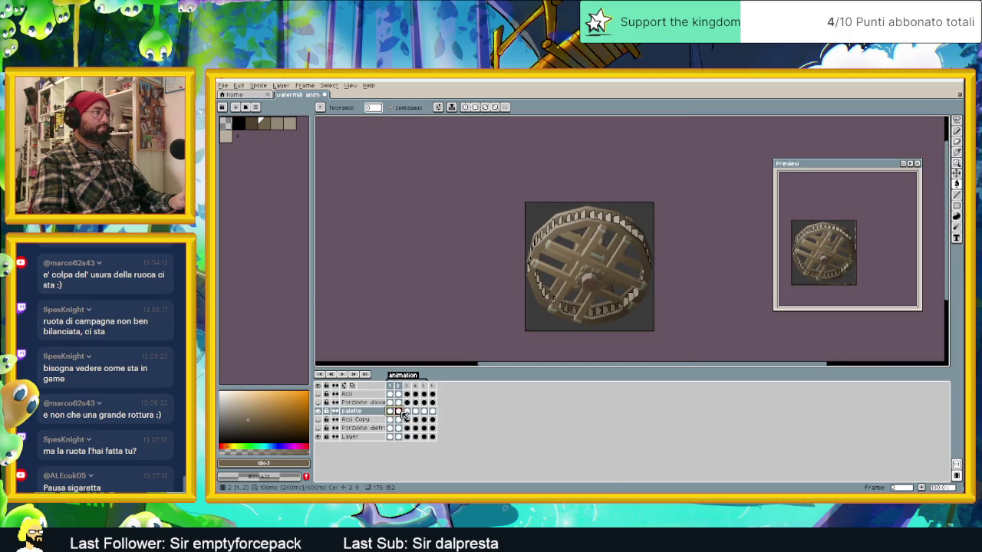
left_click_drag(391, 412, 408, 413)
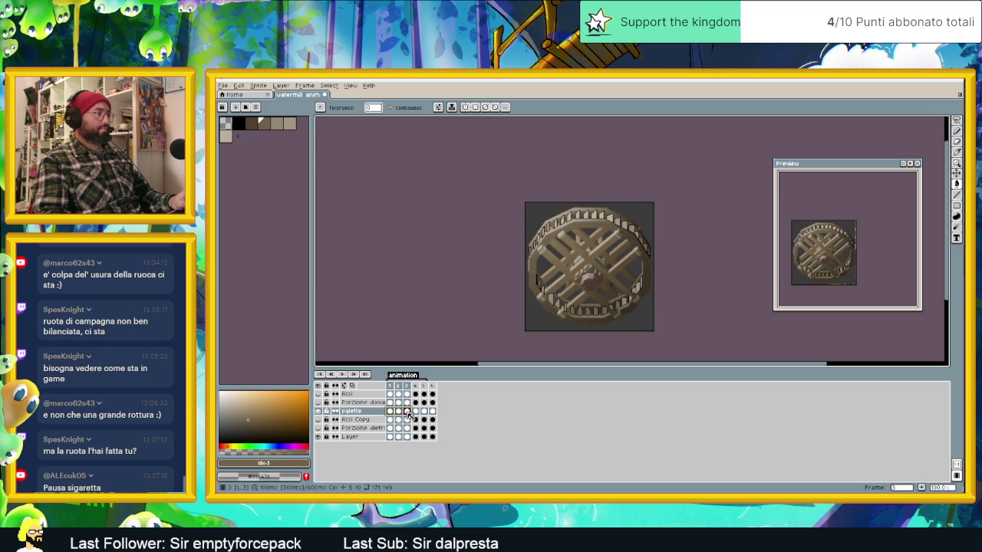
left_click(415, 412)
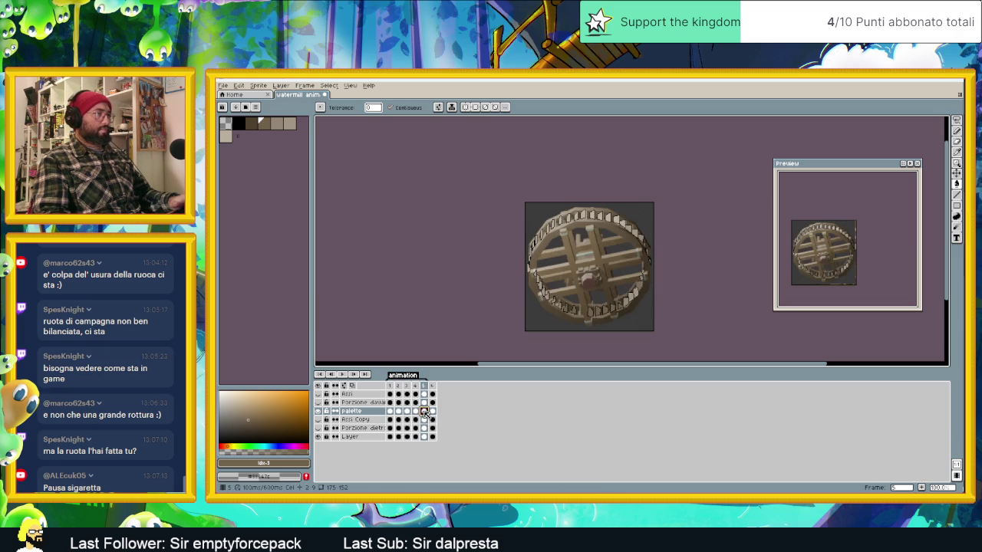
left_click(344, 373)
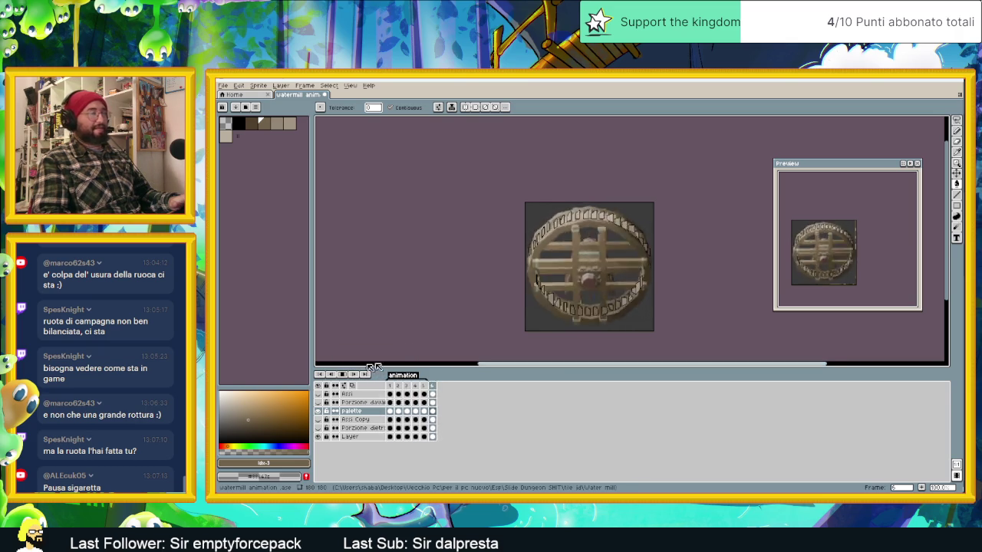
left_click(319, 429)
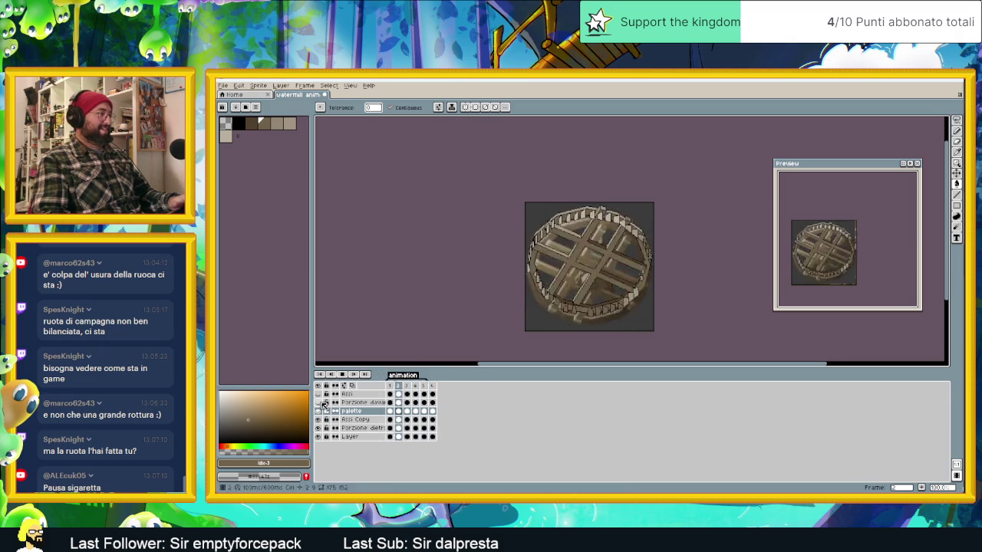
left_click(318, 438)
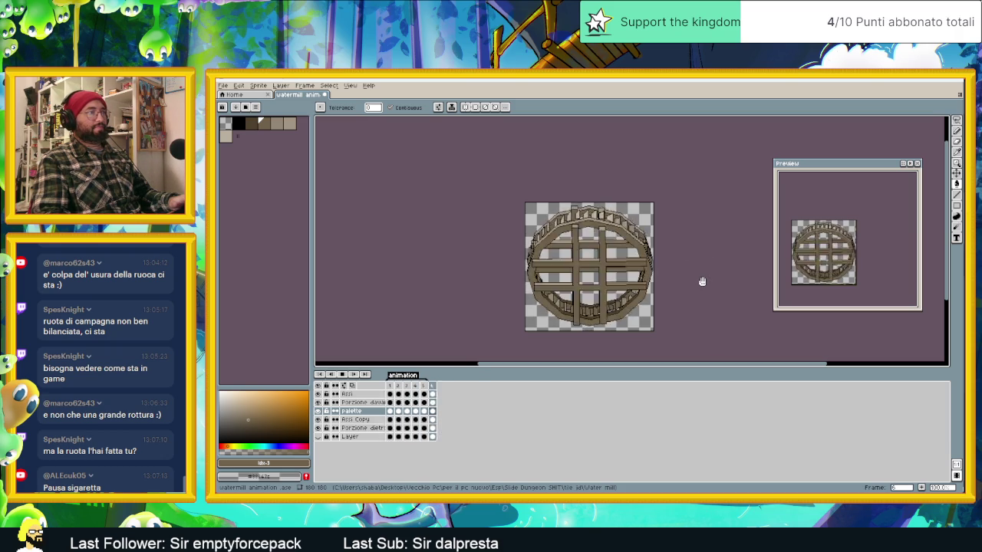
- Stop playback and step through frames 2–6 of the wheel
left_click(342, 374)
left_click(398, 386)
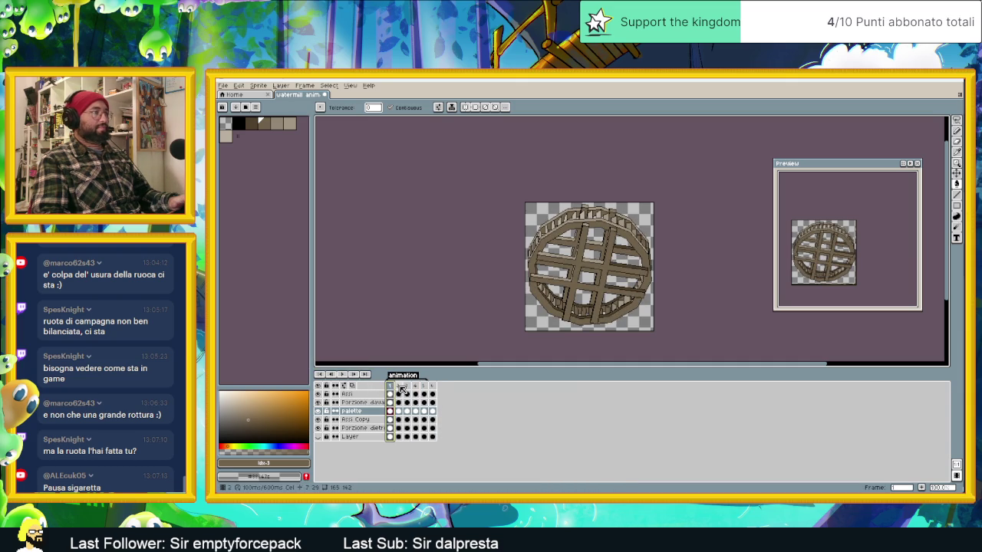
key("Right")
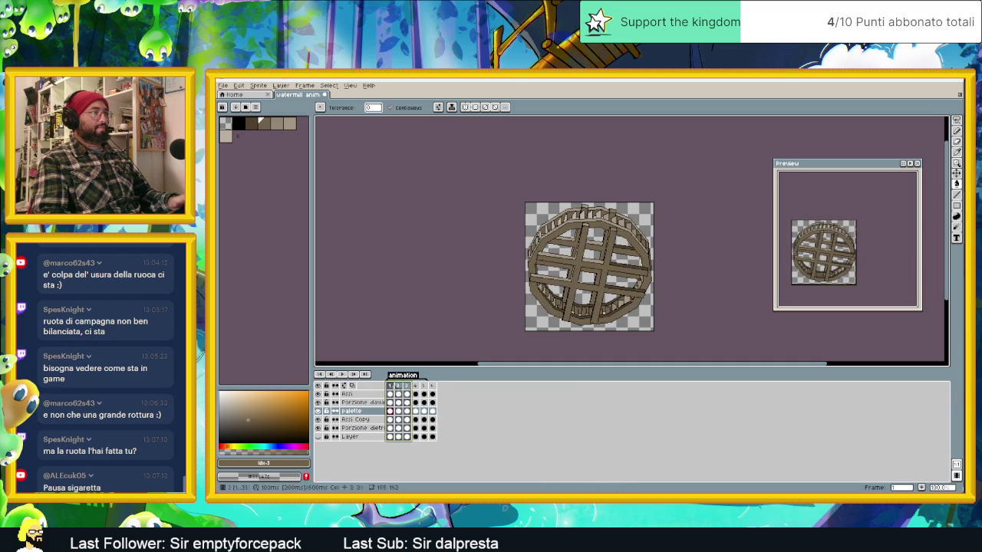
left_click(399, 390)
left_click(406, 392)
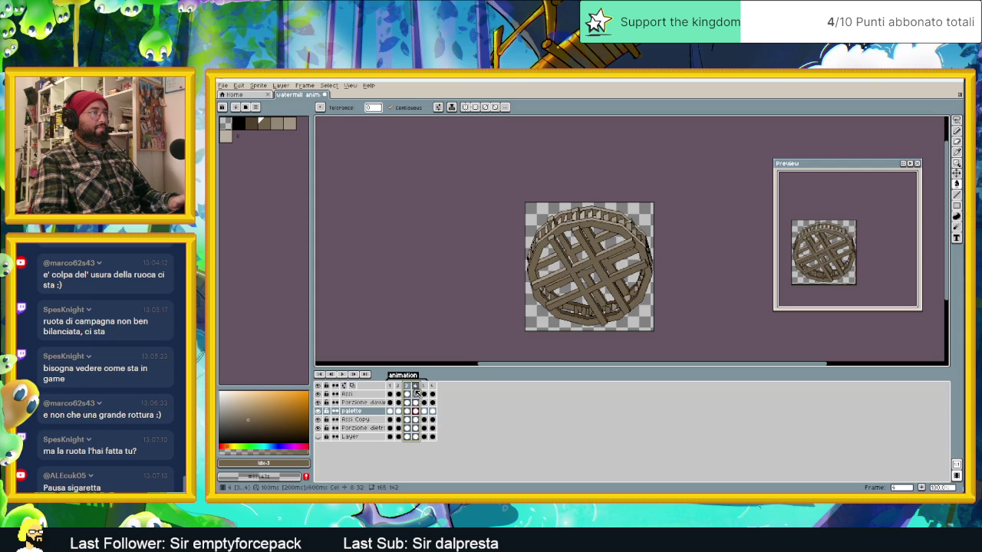
left_click(423, 393)
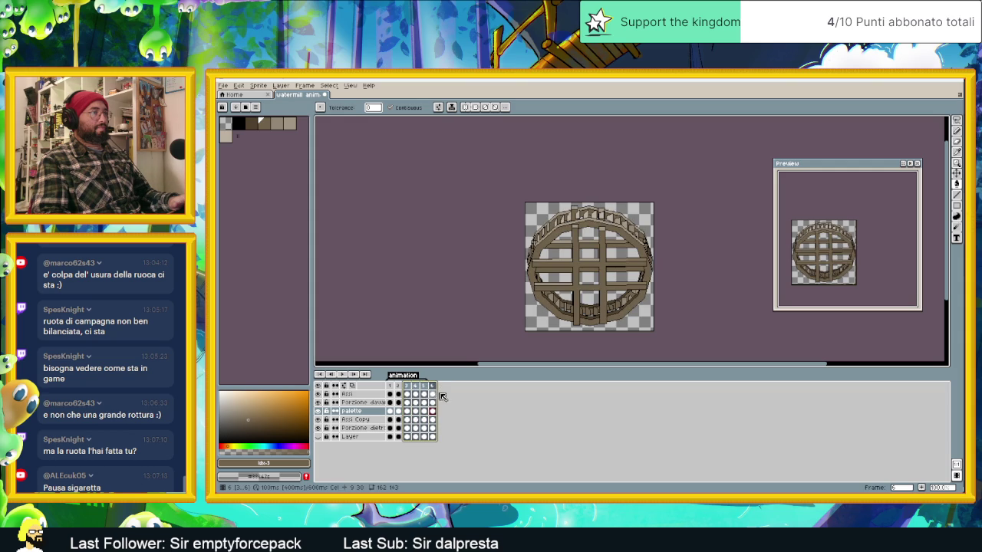
- Replay the animation, save the file, and show the 'Porzione dietro ruota' layer
key("Return")
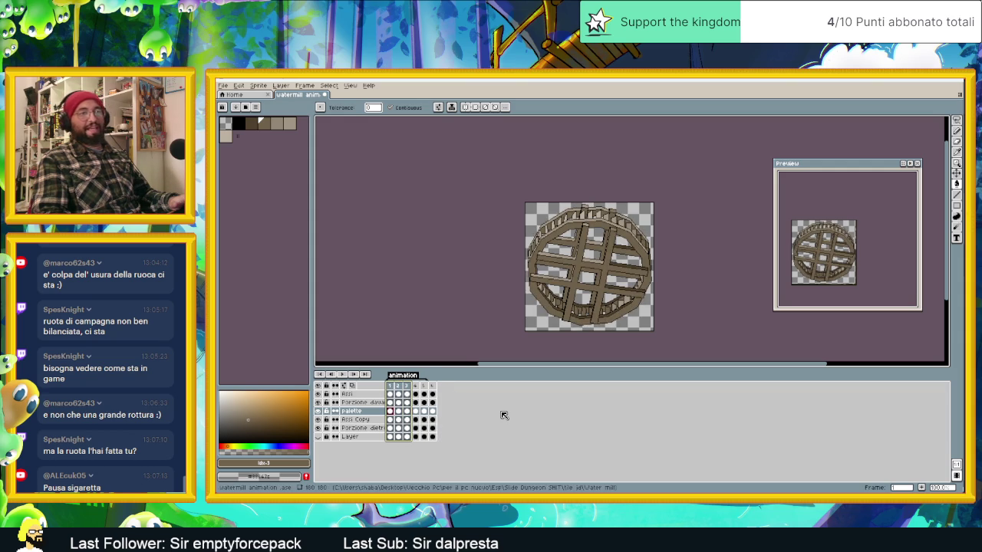
key("ctrl+s")
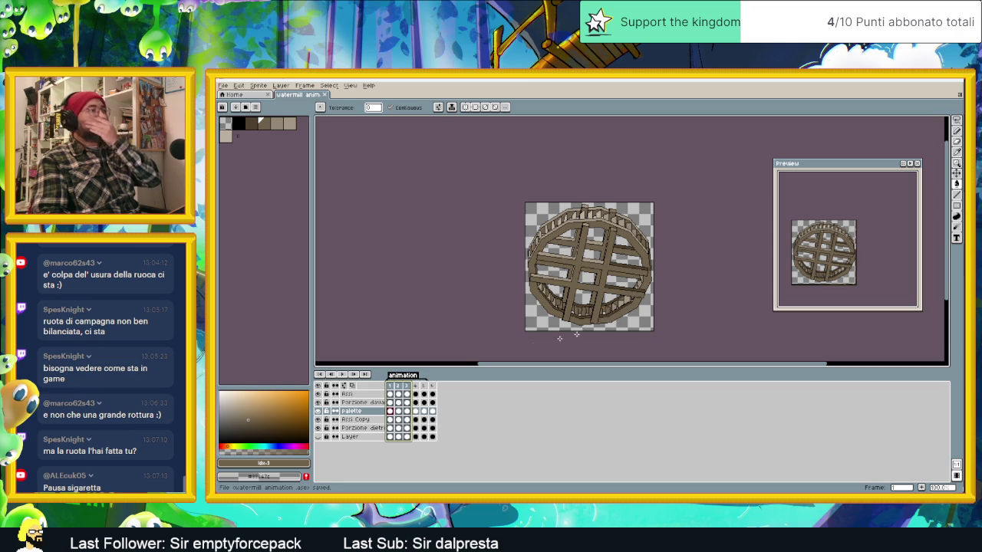
left_click(317, 428)
- Replay the animation, zoom in on the hub, and select the Line tool on the Assi layer
key("Return")
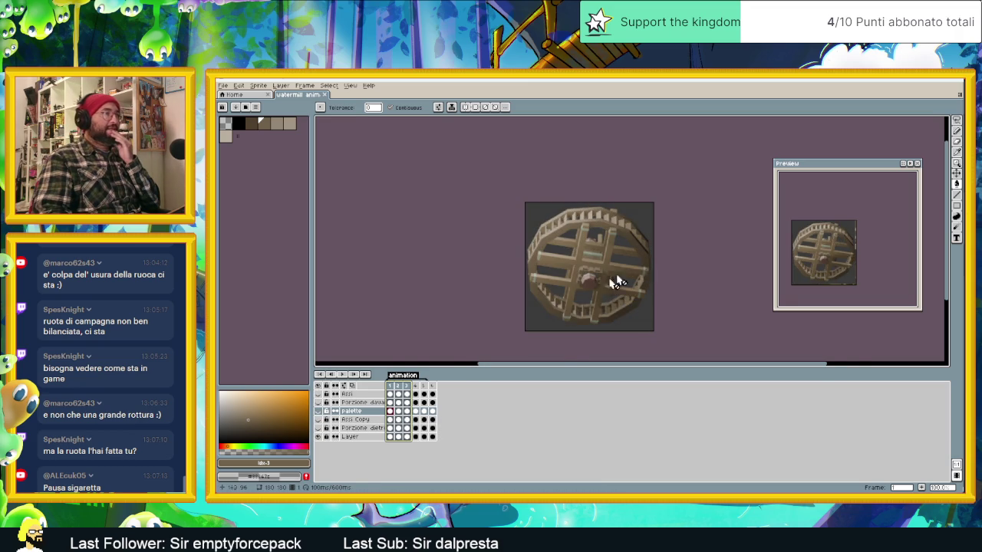
scroll(618, 283, "up", 2)
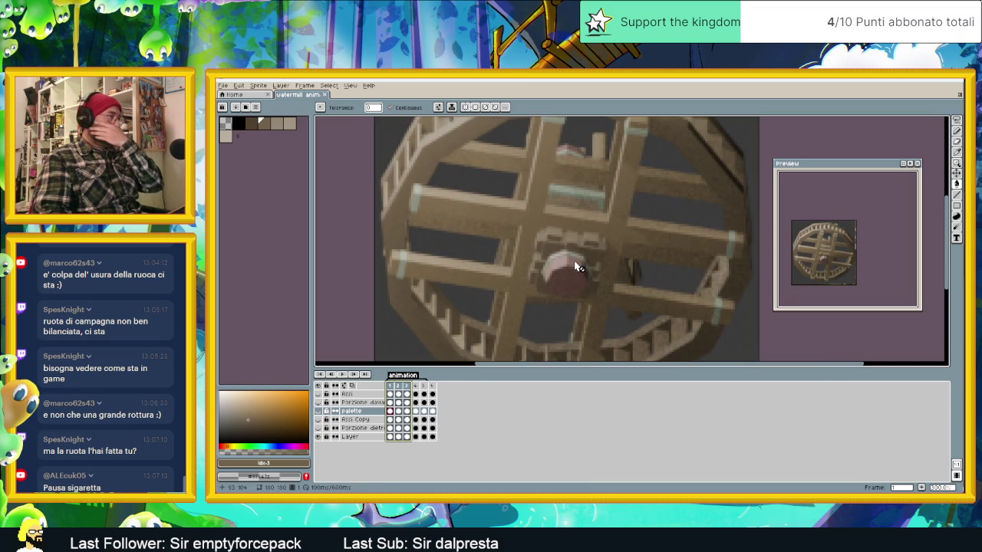
key("l")
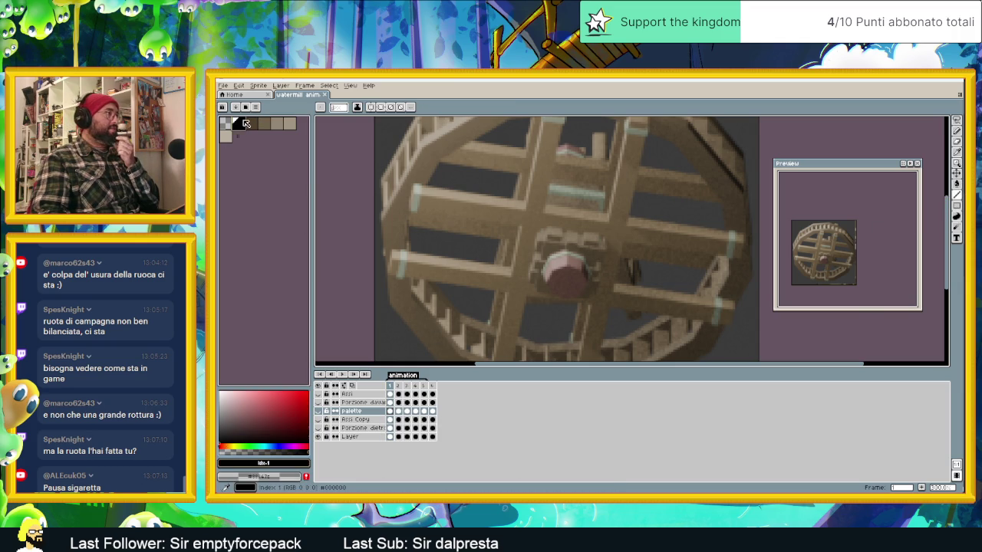
scroll(529, 296, "up", 1)
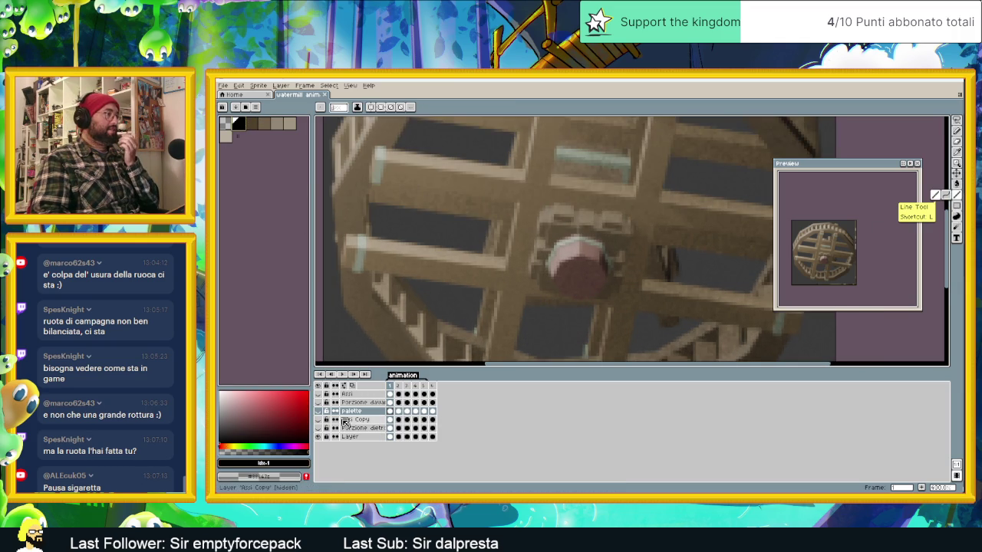
left_click(353, 395)
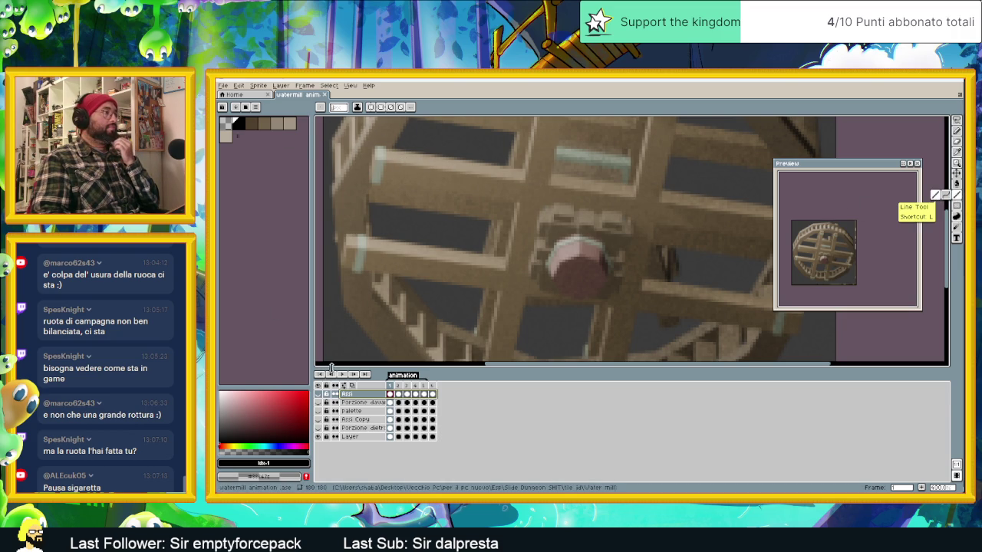
- Add Layer 1 and draw a black box outline around the hub in frame 1
right_click(351, 394)
left_click(453, 412)
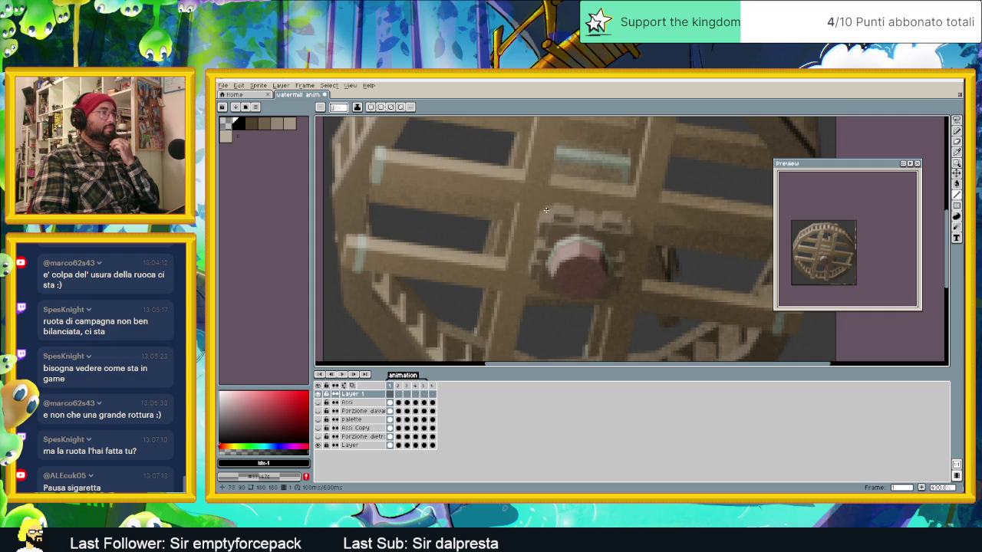
mouse_move(541, 211)
left_mouse_down()
mouse_move(633, 227)
mouse_move(616, 299)
mouse_move(529, 289)
mouse_move(543, 210)
left_mouse_up()
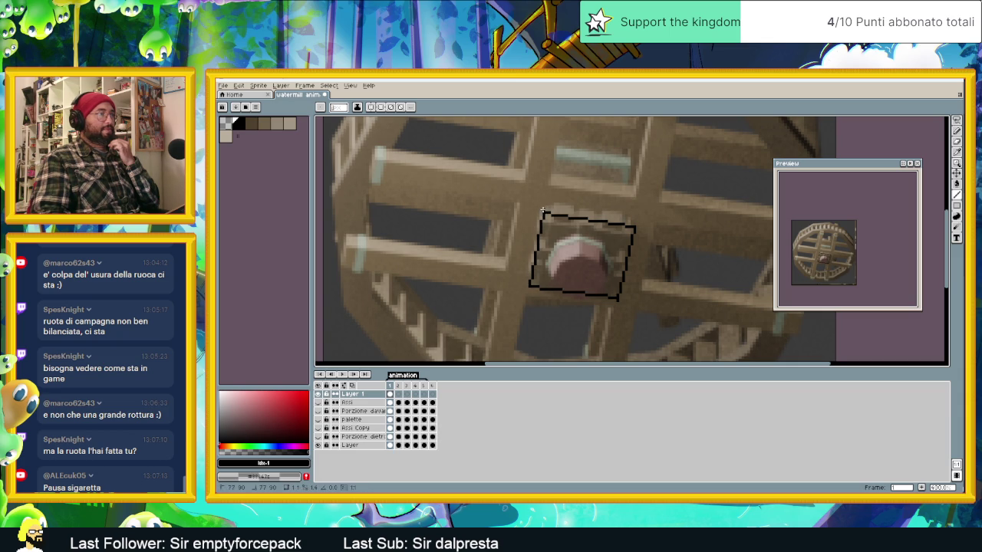
left_click_drag(542, 208, 529, 288)
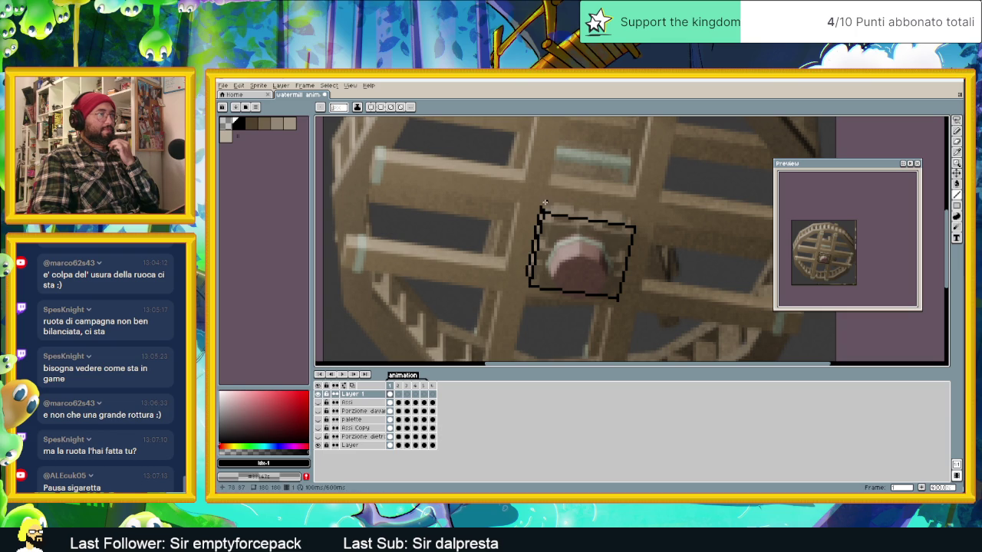
left_click_drag(542, 208, 628, 217)
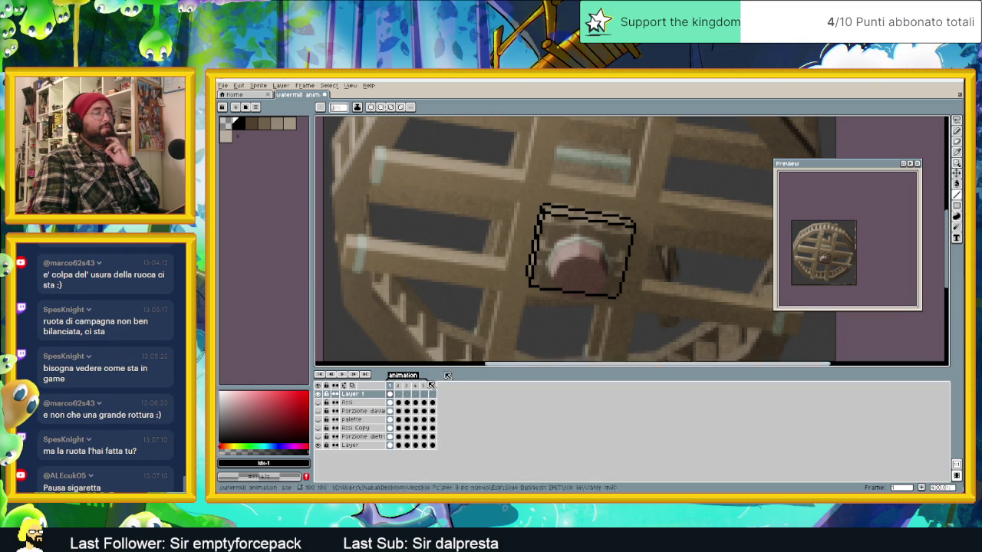
- Draw a rotated black paddle outline over the hub in frame 2, redoing one misdrawn edge
left_click(398, 396)
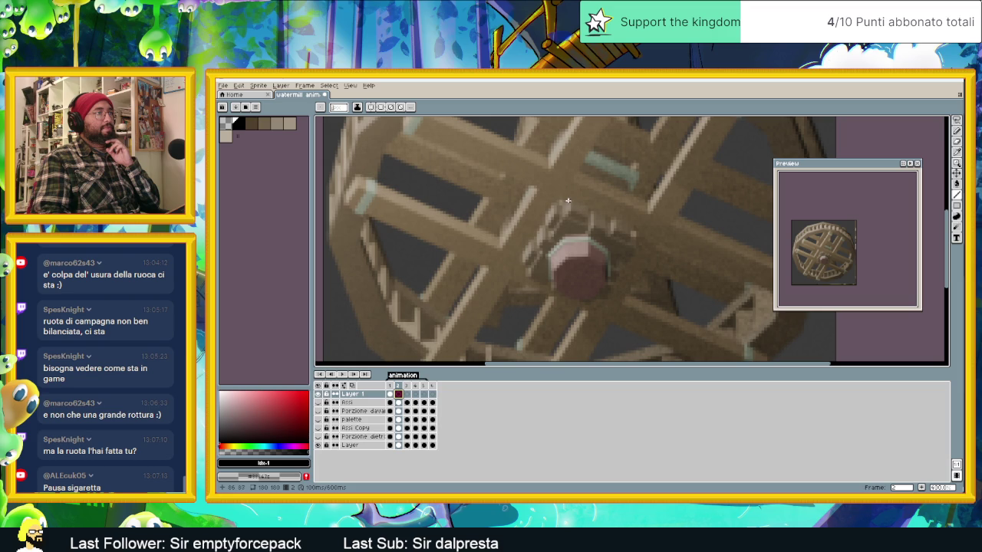
left_click_drag(563, 197, 529, 276)
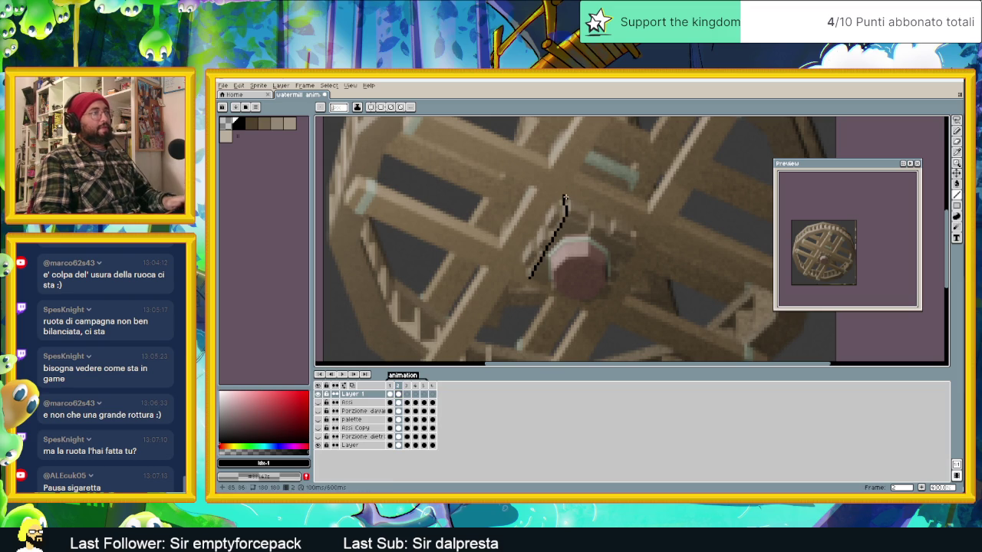
key("ctrl+z")
left_click_drag(565, 209, 521, 268)
left_click_drag(578, 306, 596, 309)
mouse_move(632, 242)
left_mouse_down()
mouse_move(643, 244)
mouse_move(565, 205)
mouse_move(640, 236)
left_mouse_up()
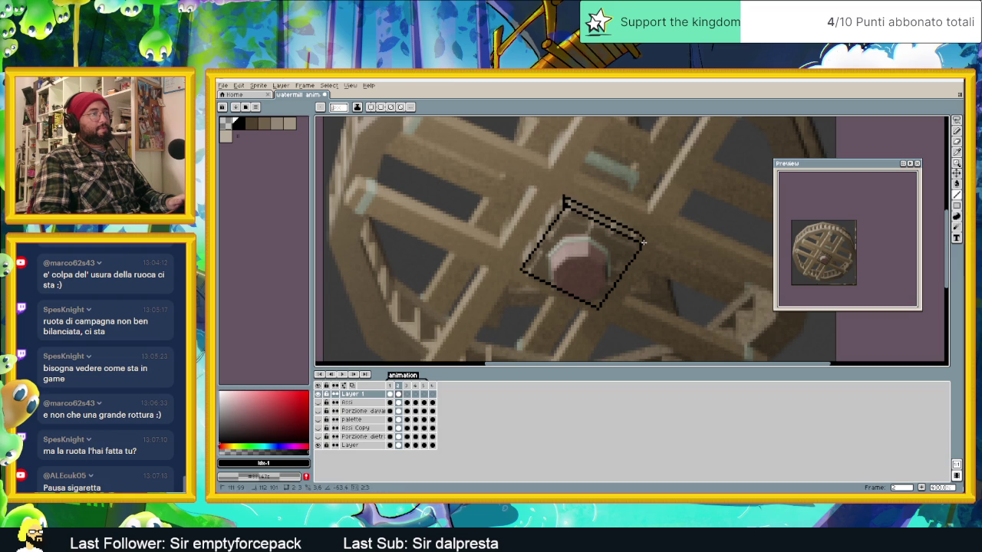
mouse_move(563, 200)
left_mouse_down()
mouse_move(525, 245)
mouse_move(520, 268)
left_mouse_up()
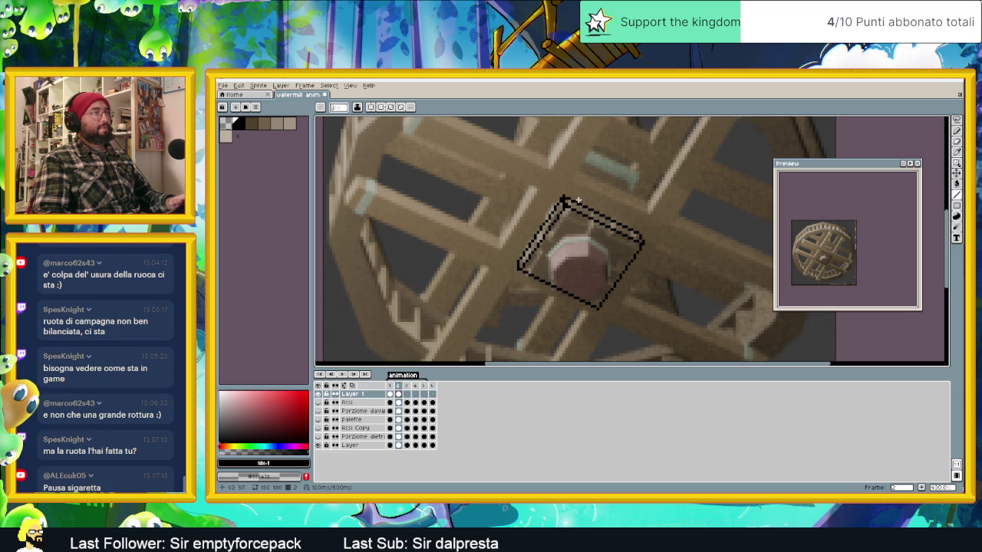
- Adjust the zoom and select frame 3's cel on Layer 1
scroll(562, 201, "up", 2)
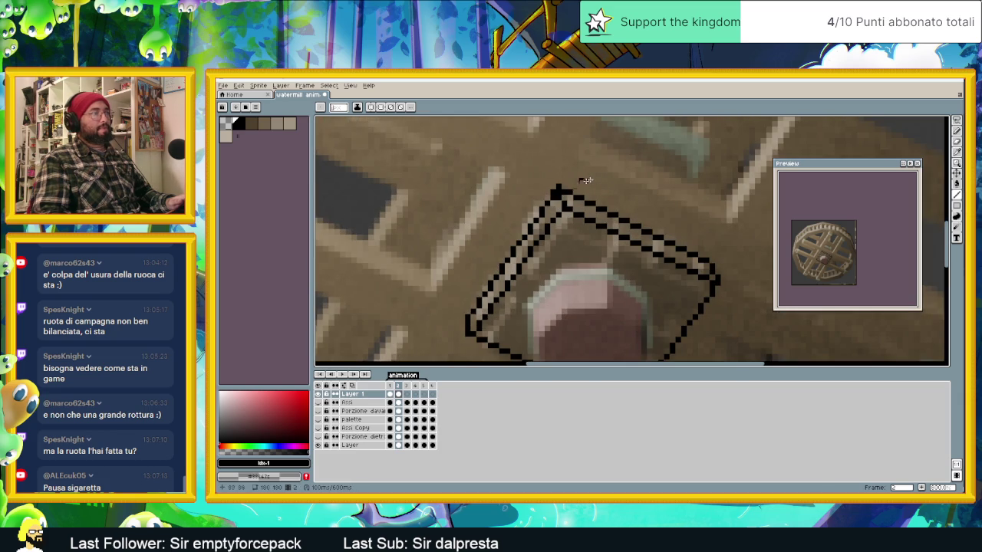
scroll(573, 198, "down", 1)
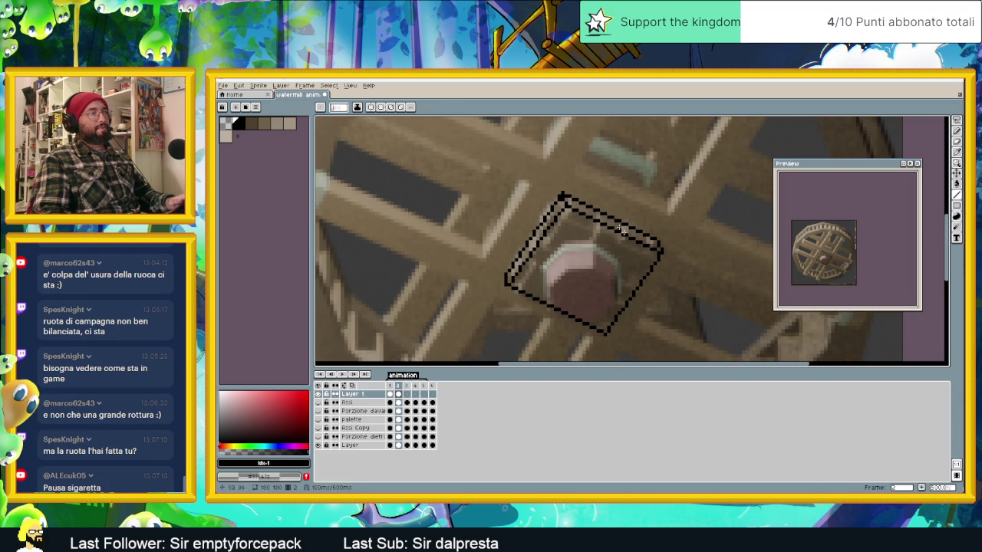
scroll(633, 242, "down", 1)
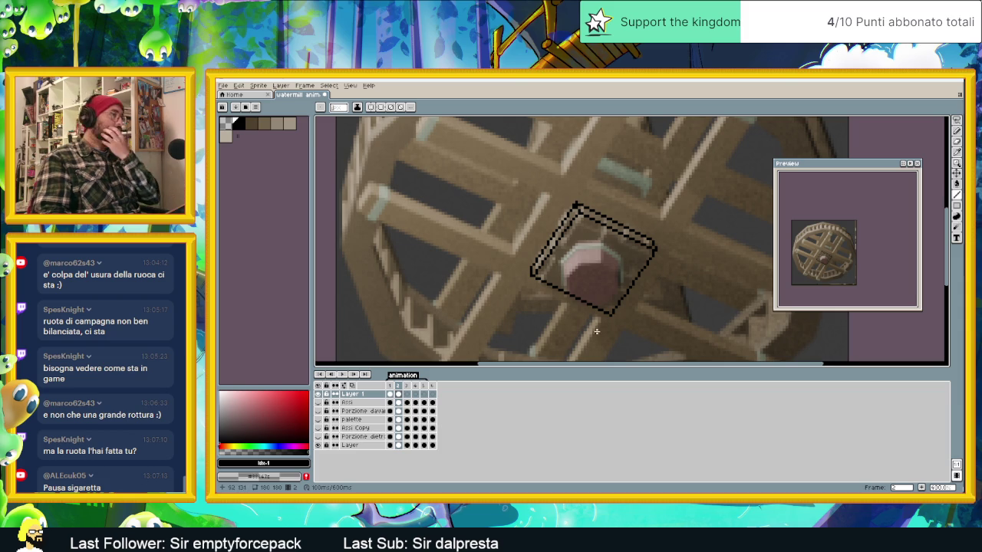
left_click(408, 395)
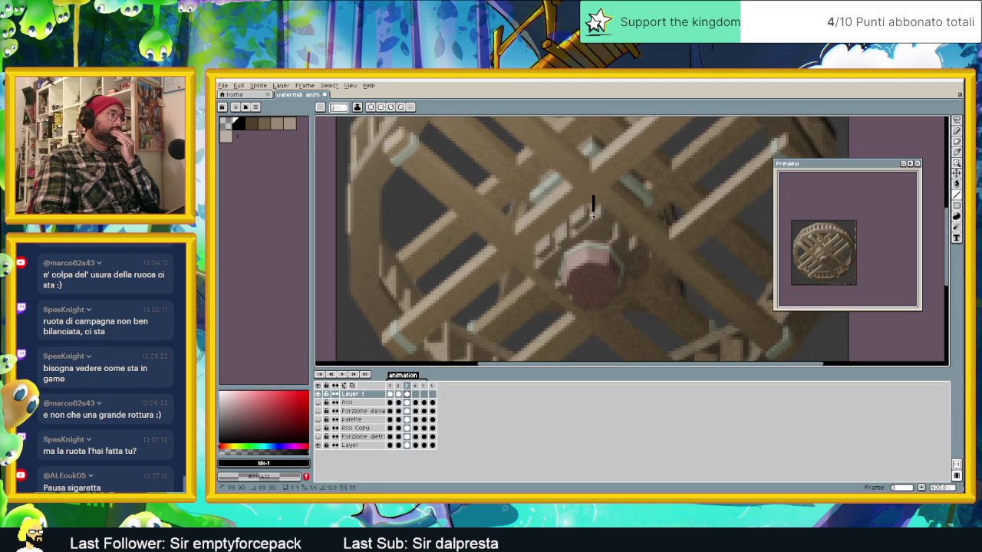
- Draw the rotated black paddle outline over the hub in frame 3, doubling the upper-left edge
mouse_move(592, 208)
left_mouse_down()
mouse_move(525, 270)
mouse_move(598, 318)
left_mouse_up()
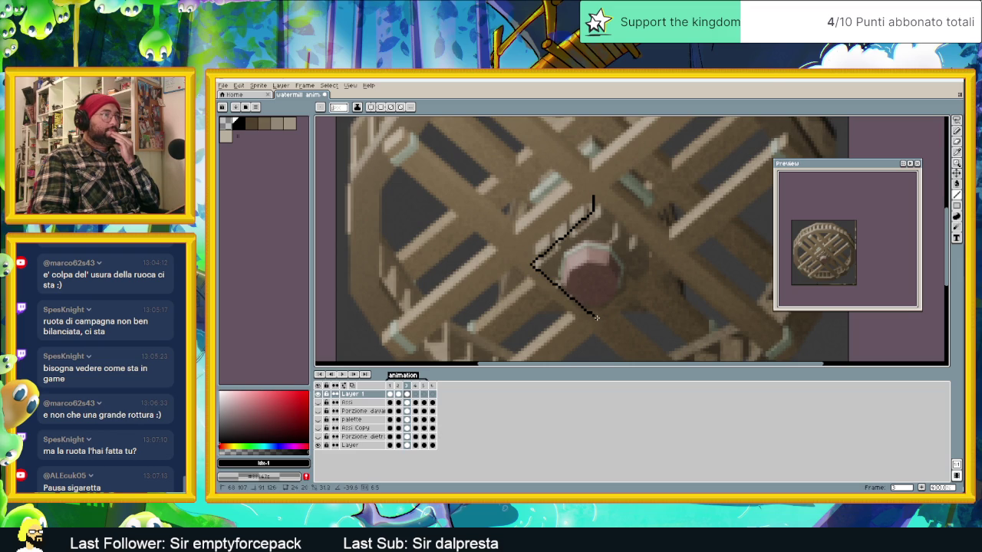
mouse_move(595, 316)
left_mouse_down()
mouse_move(643, 276)
mouse_move(639, 240)
left_mouse_up()
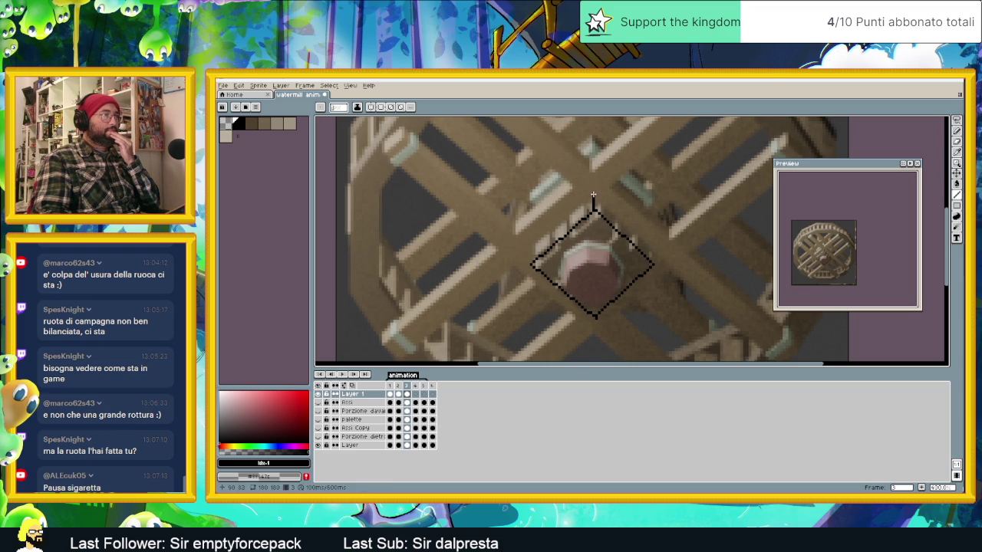
left_click_drag(593, 196, 654, 261)
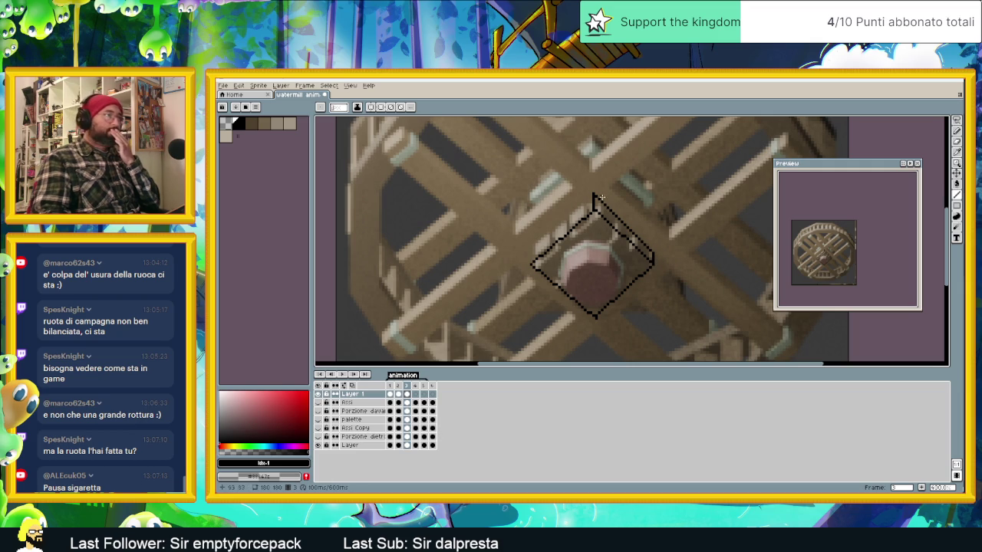
left_click_drag(593, 193, 529, 250)
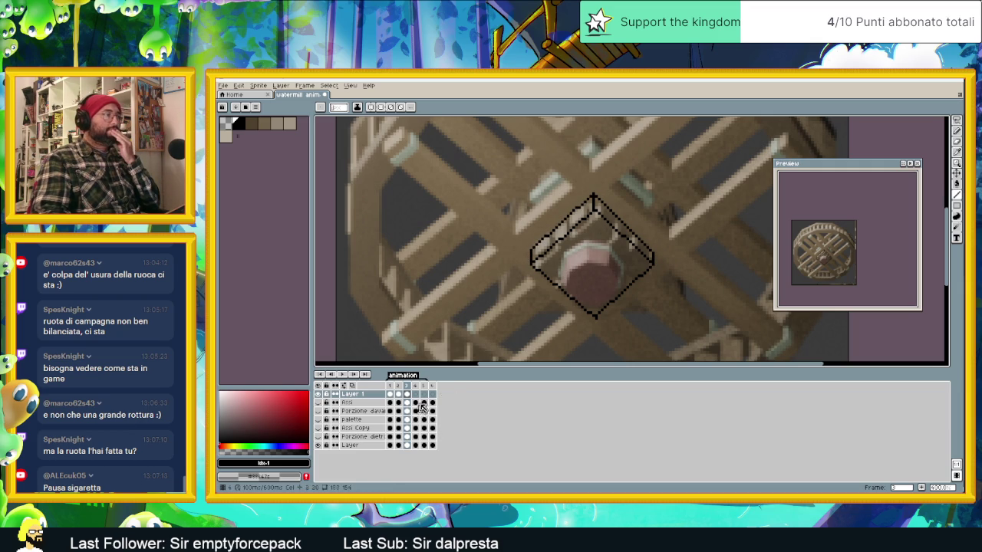
- Draw the black paddle outline's first, top and right edges in frame 4
left_click(416, 395)
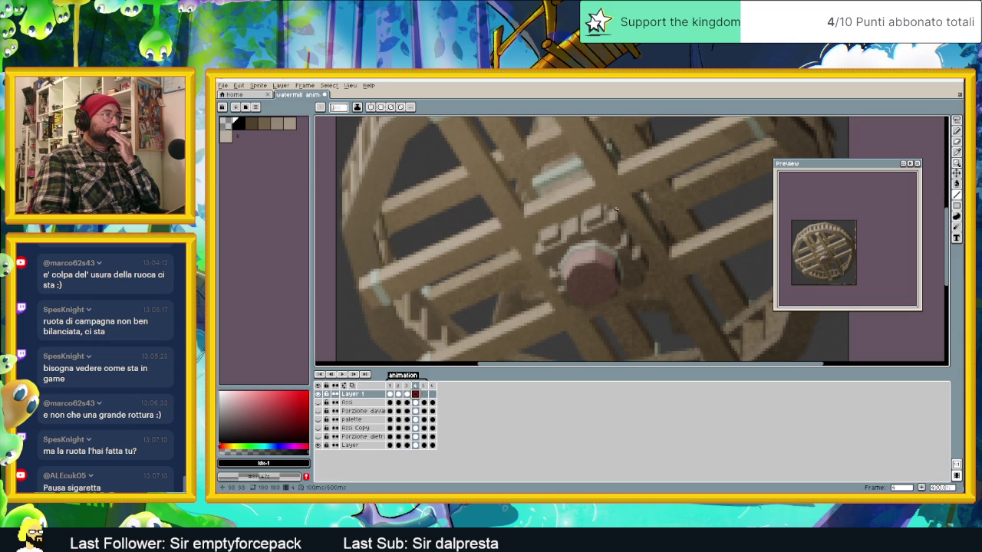
mouse_move(601, 216)
left_mouse_down()
mouse_move(535, 246)
mouse_move(570, 310)
mouse_move(635, 286)
mouse_move(634, 252)
mouse_move(608, 214)
left_mouse_up()
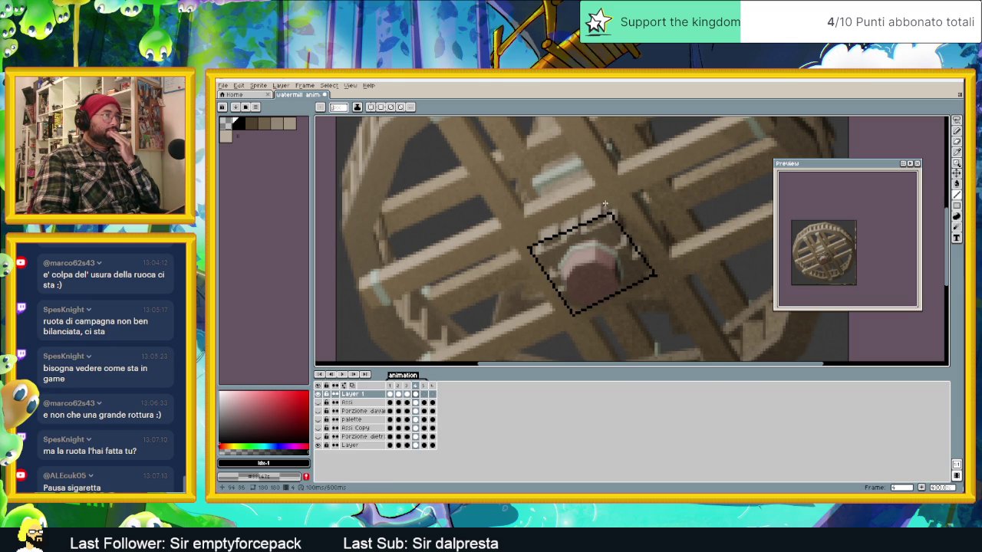
mouse_move(610, 199)
left_mouse_down()
mouse_move(532, 230)
mouse_move(529, 246)
left_mouse_up()
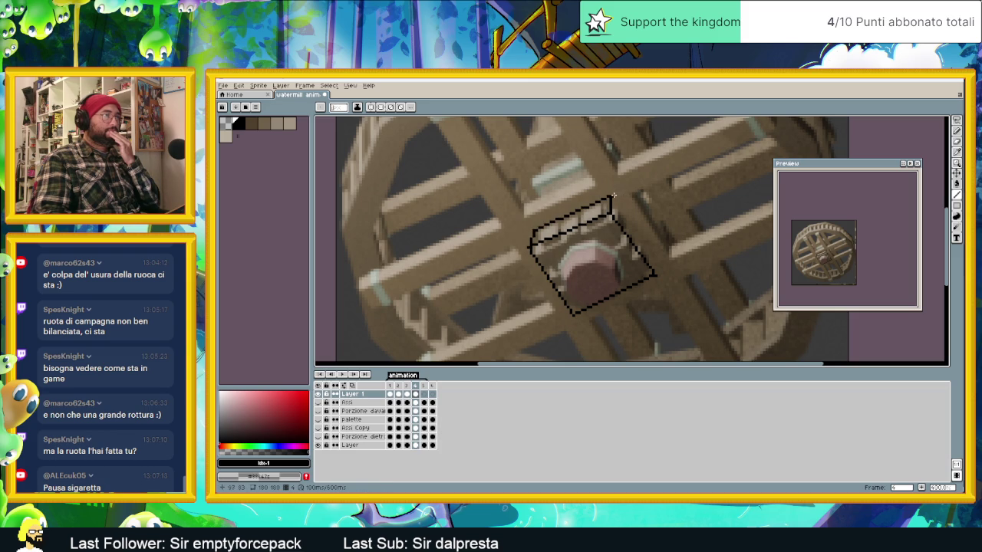
left_click_drag(621, 209, 649, 255)
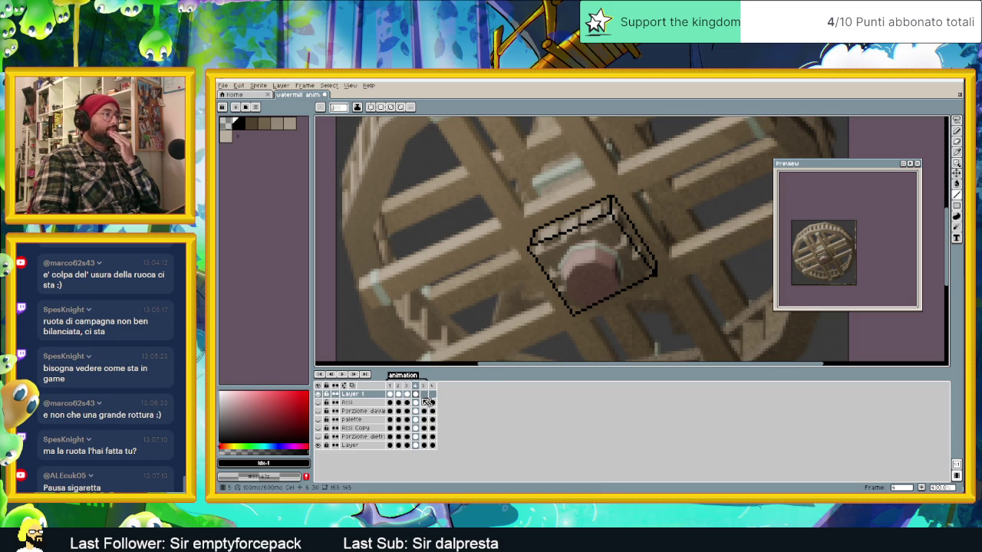
- Draw frame 5's black paddle outline, undoing and redrawing its right edge
left_click(424, 394)
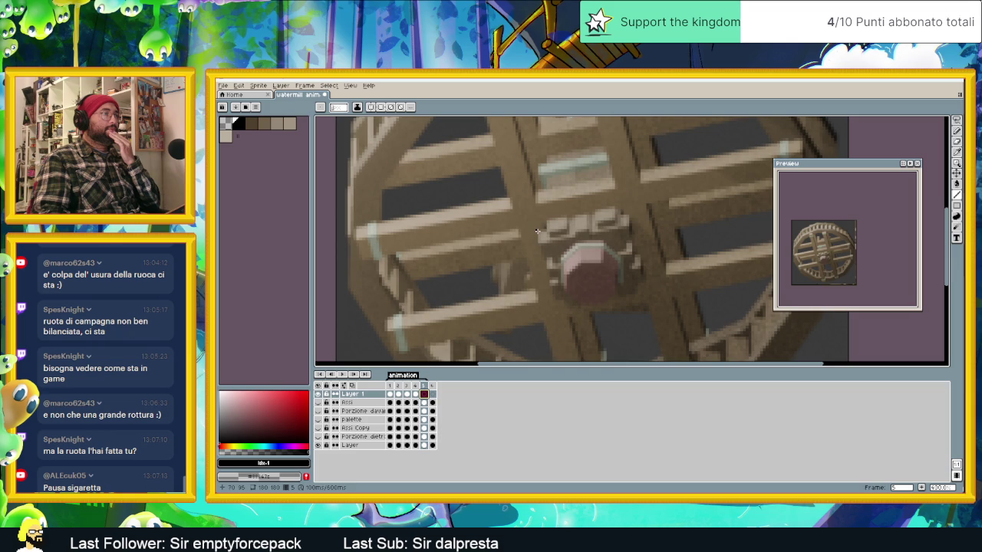
mouse_move(624, 300)
left_mouse_down()
mouse_move(643, 289)
mouse_move(626, 215)
left_mouse_up()
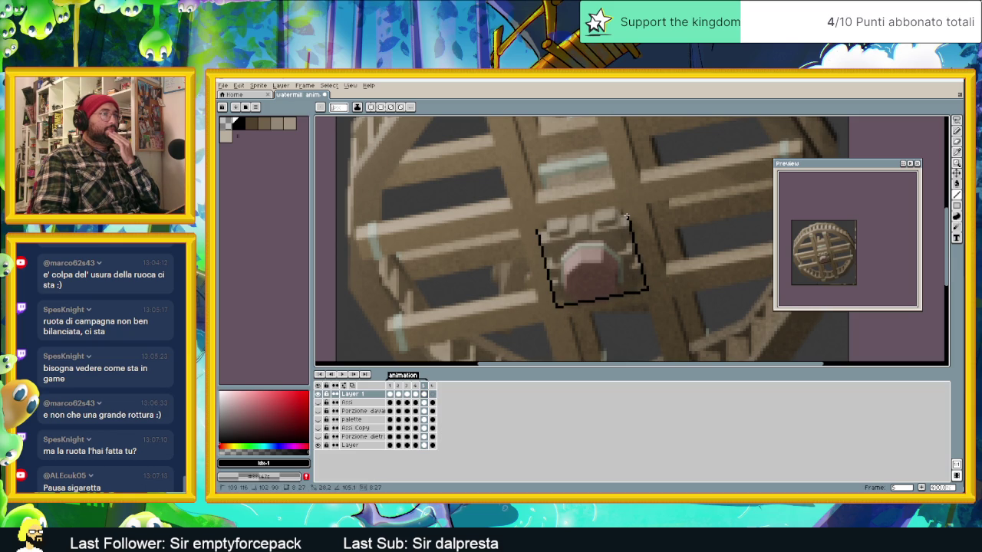
key("ctrl+z")
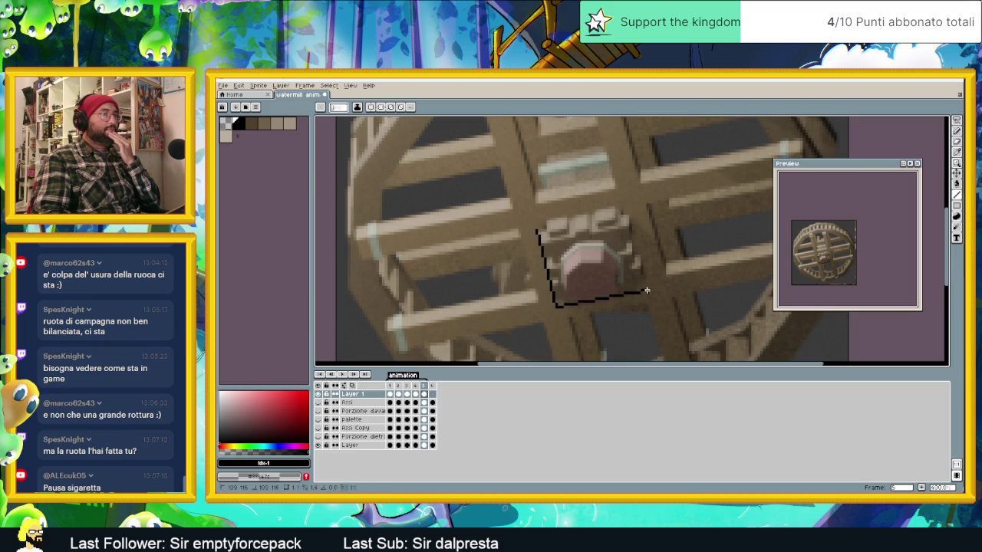
mouse_move(645, 289)
left_mouse_down()
mouse_move(623, 220)
mouse_move(541, 232)
left_mouse_up()
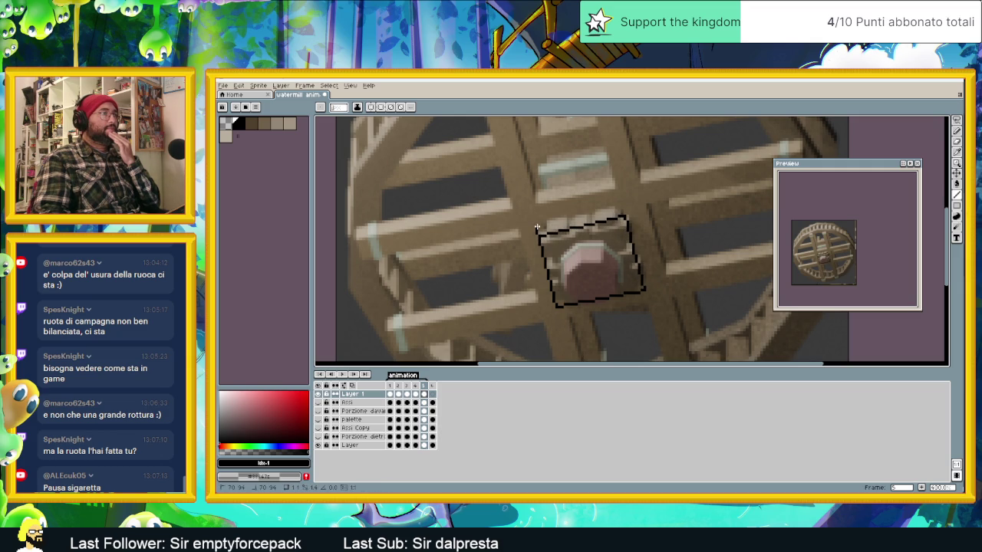
mouse_move(535, 227)
left_mouse_down()
mouse_move(620, 203)
mouse_move(625, 226)
mouse_move(625, 203)
left_mouse_up()
left_click_drag(637, 267, 644, 290)
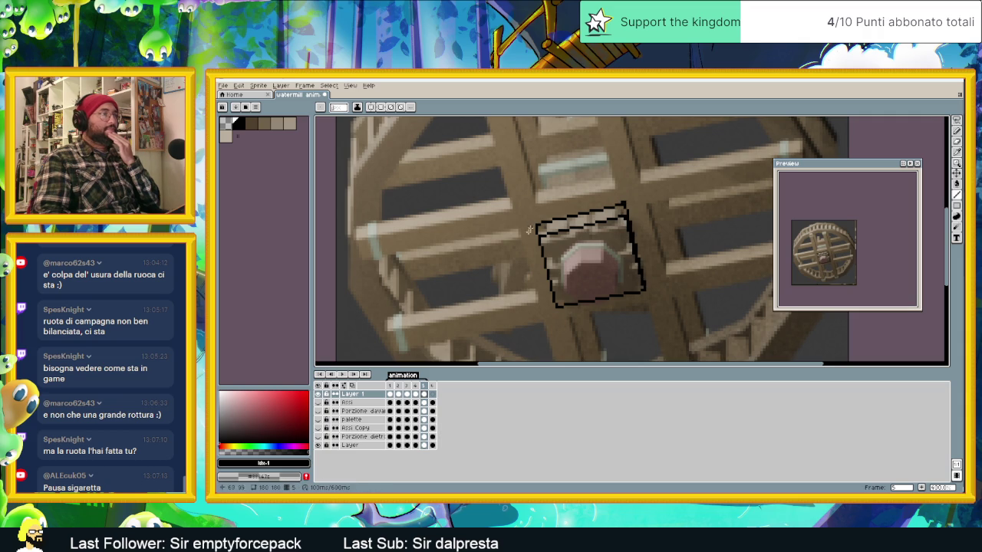
- Draw a black box outline around the hub in frame 6, then return to frame 1
left_click(432, 393)
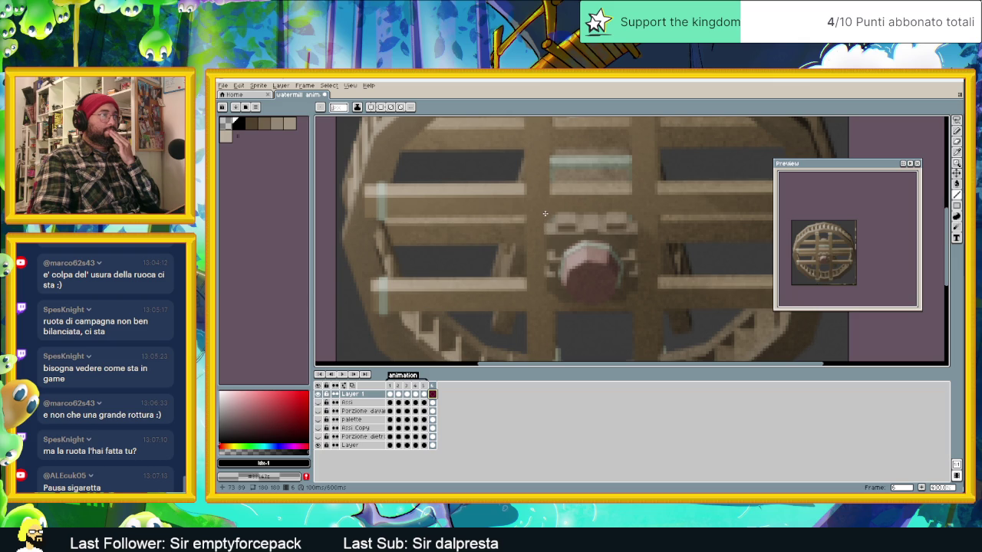
mouse_move(545, 282)
left_mouse_down()
mouse_move(544, 297)
mouse_move(637, 300)
left_mouse_up()
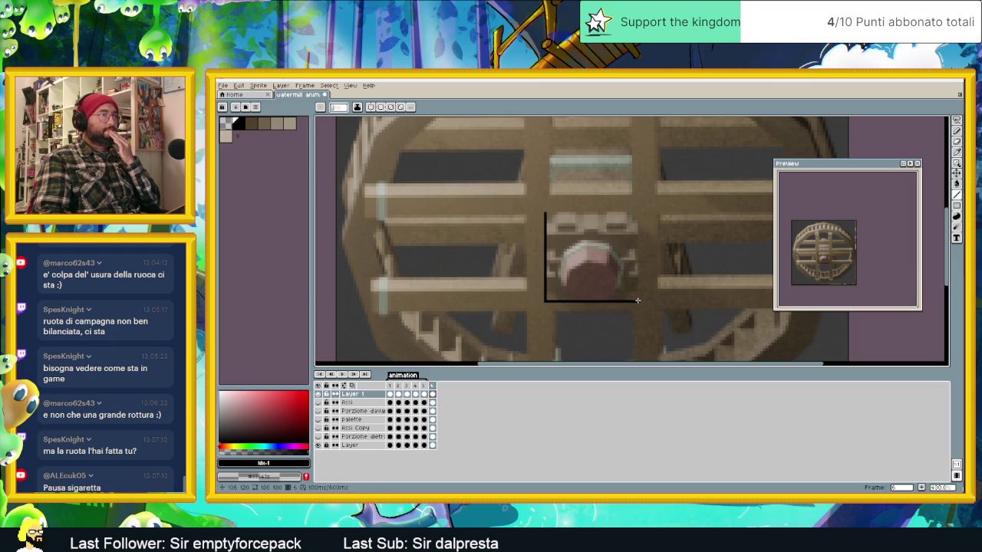
left_click_drag(638, 220, 636, 217)
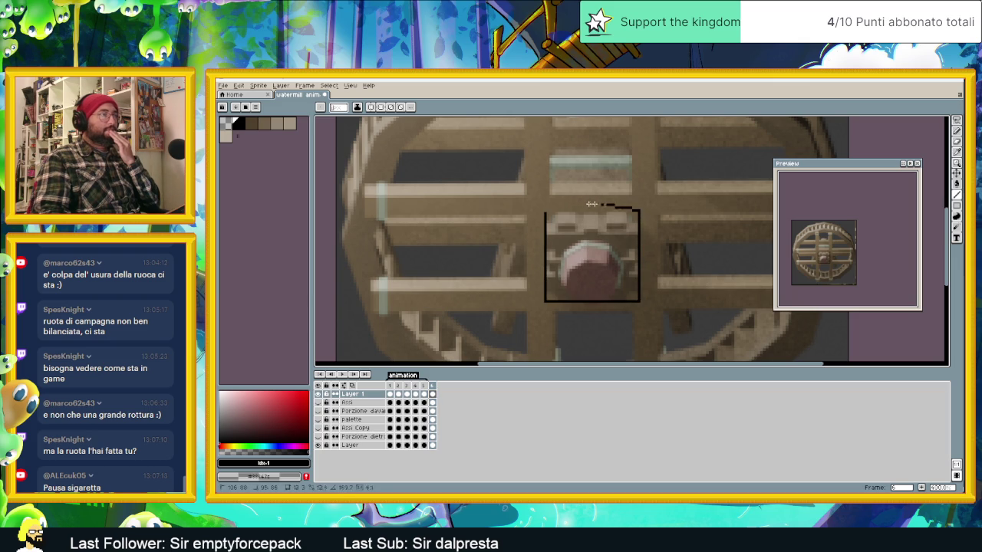
left_click_drag(592, 203, 545, 211)
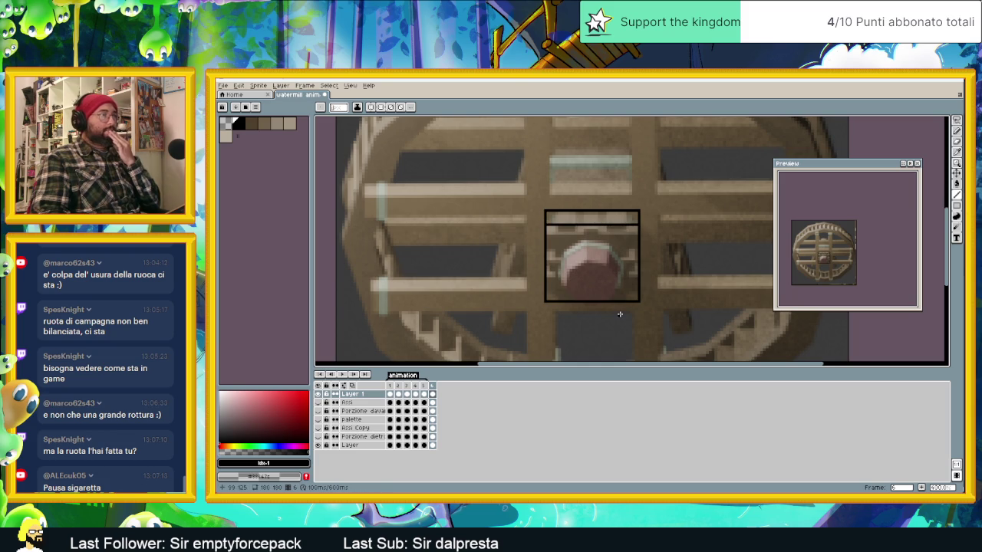
left_click(390, 396)
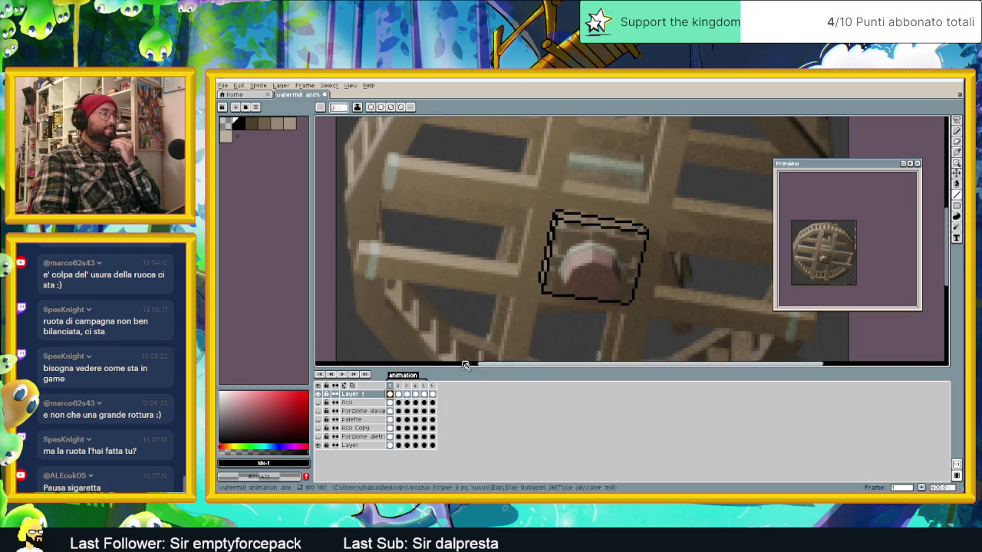
- Choose the lighter brown swatch and paint-bucket fill frame 1's paddle
left_click(641, 266, "alt")
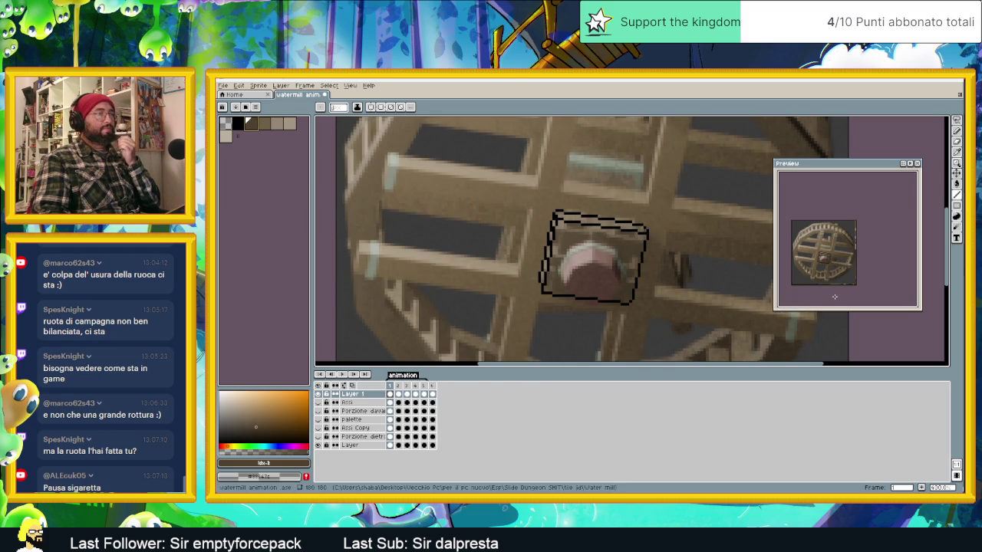
key("bracketright")
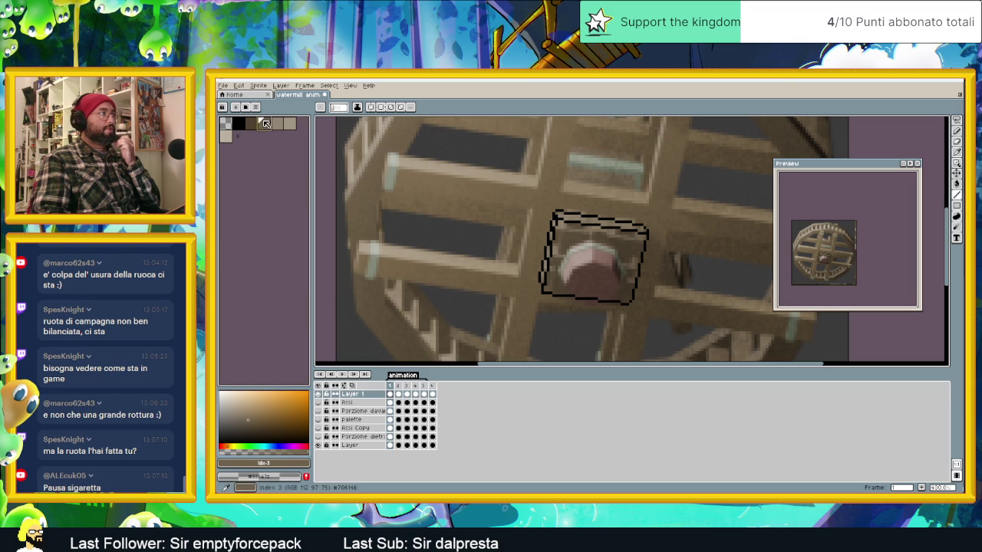
left_click(957, 184)
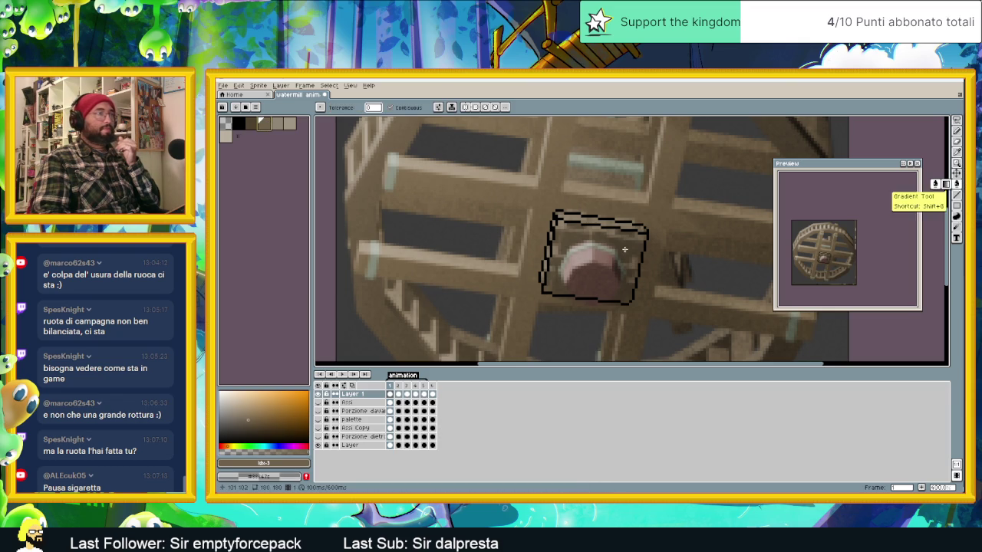
left_click(588, 263)
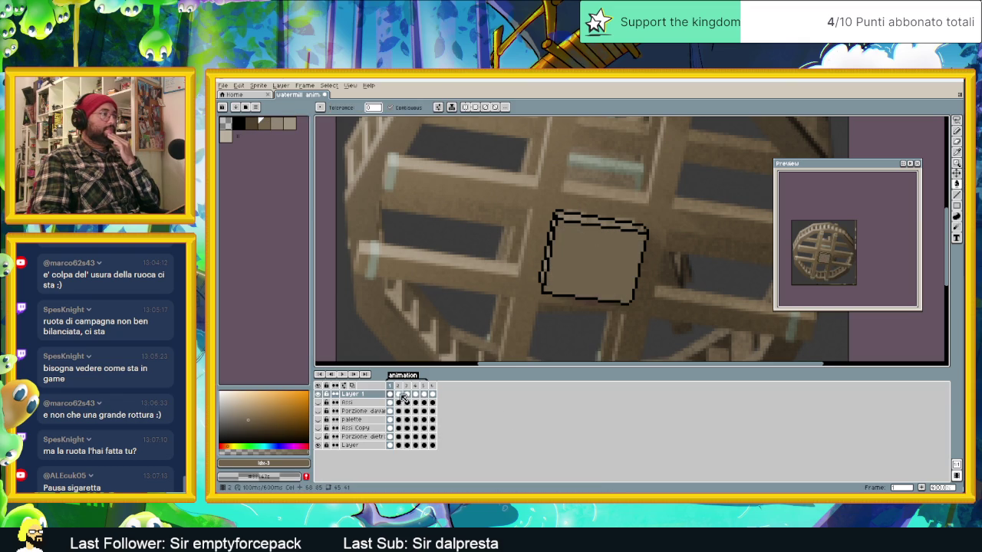
- Fill the remaining frames' paddles with light brown and pick a lighter highlight colour
left_click(398, 395)
left_click(406, 395)
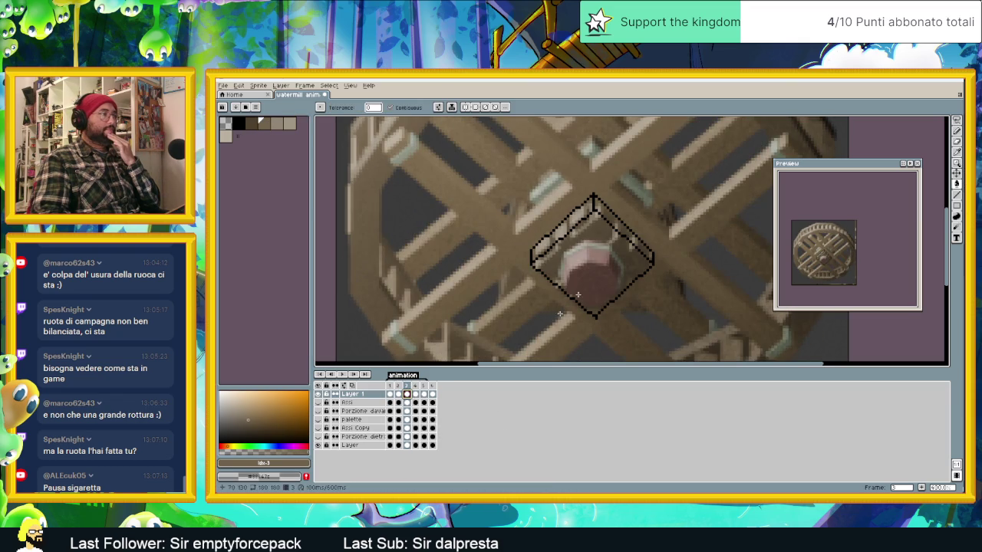
left_click(415, 395)
left_click(613, 265)
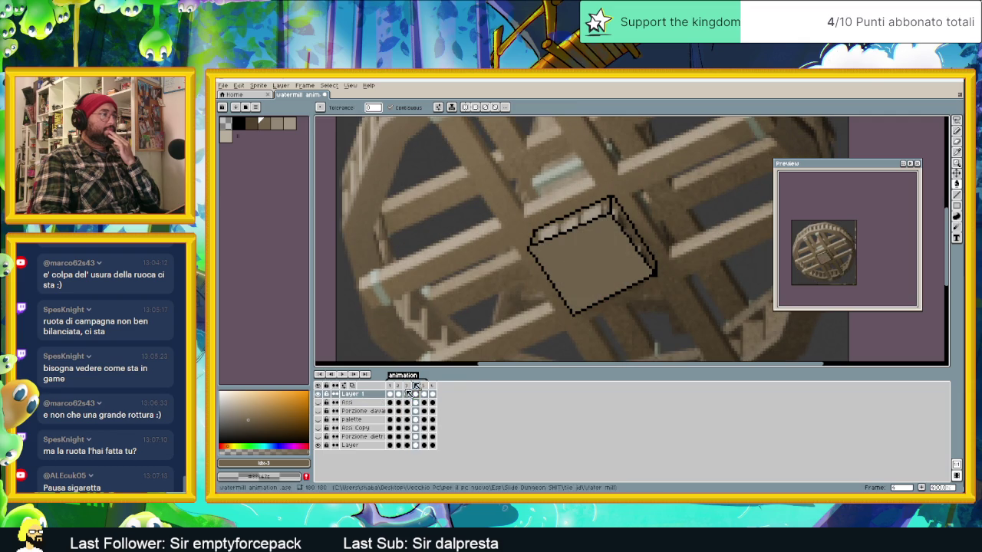
left_click(423, 394)
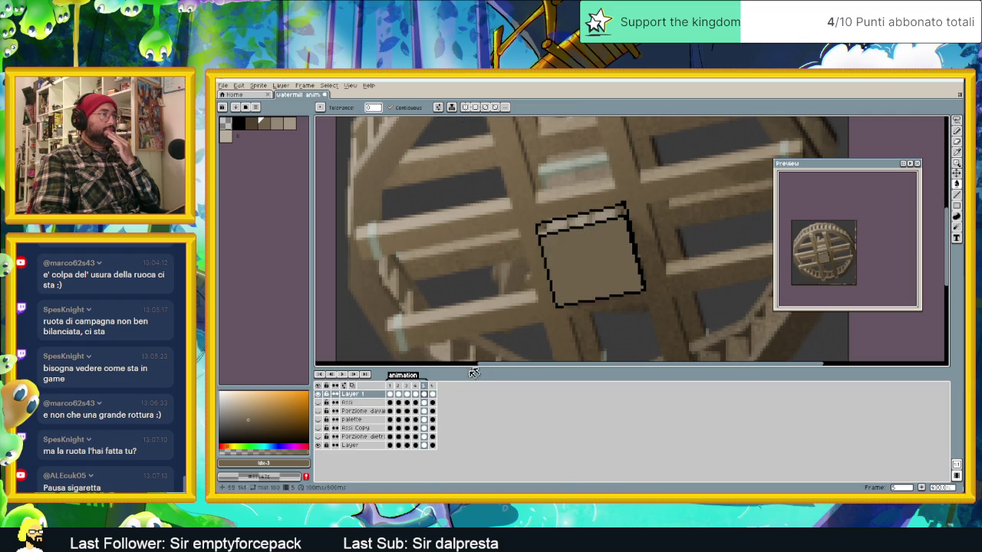
left_click(433, 395)
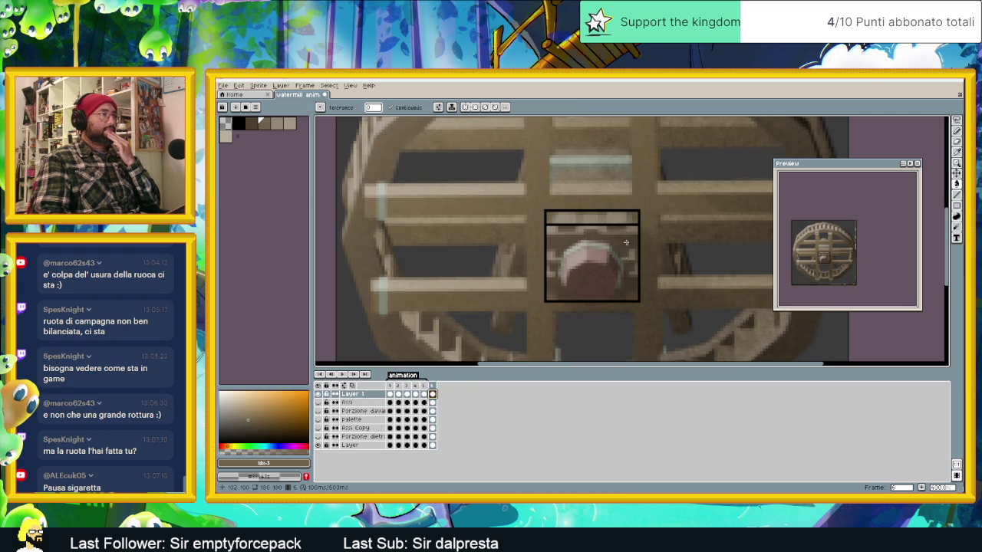
left_click(596, 257)
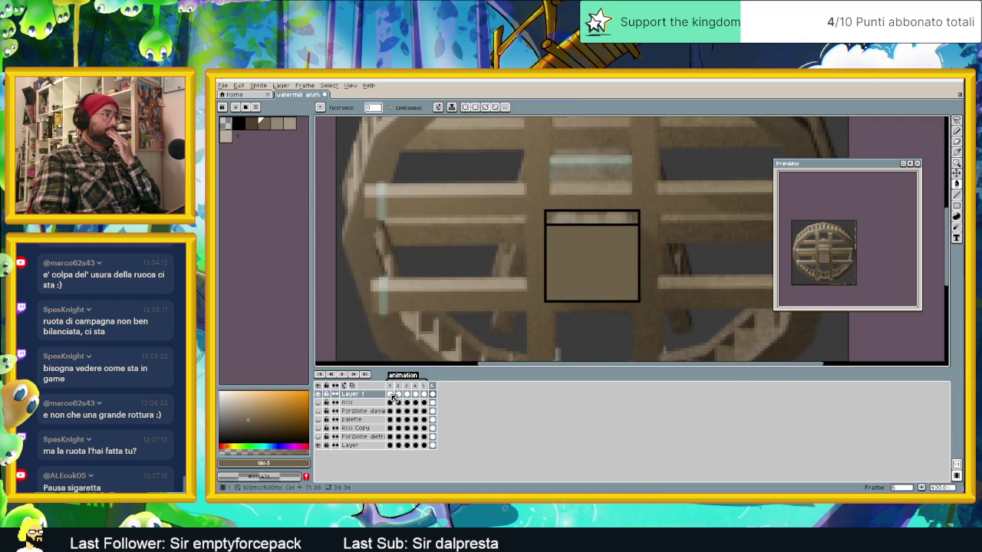
left_click(390, 394)
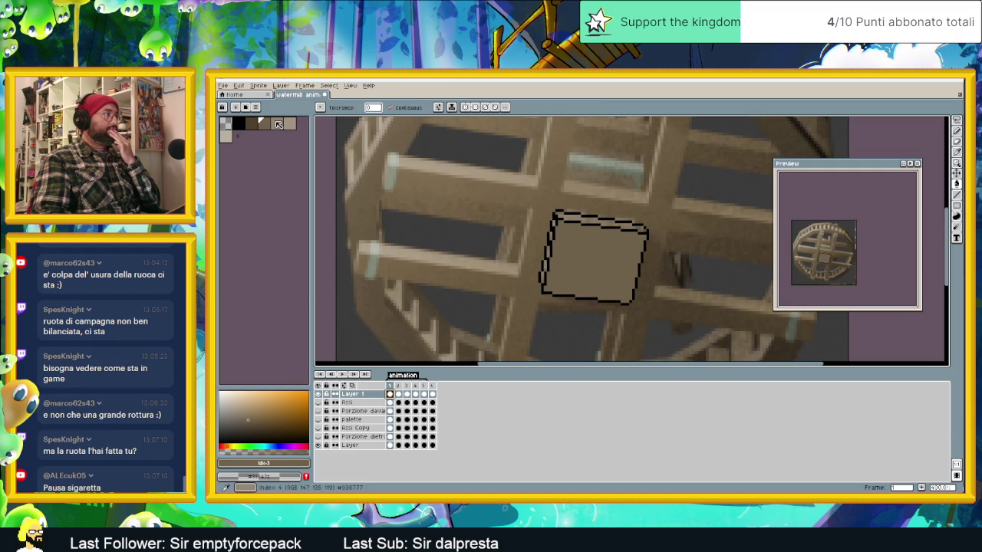
left_click(230, 136)
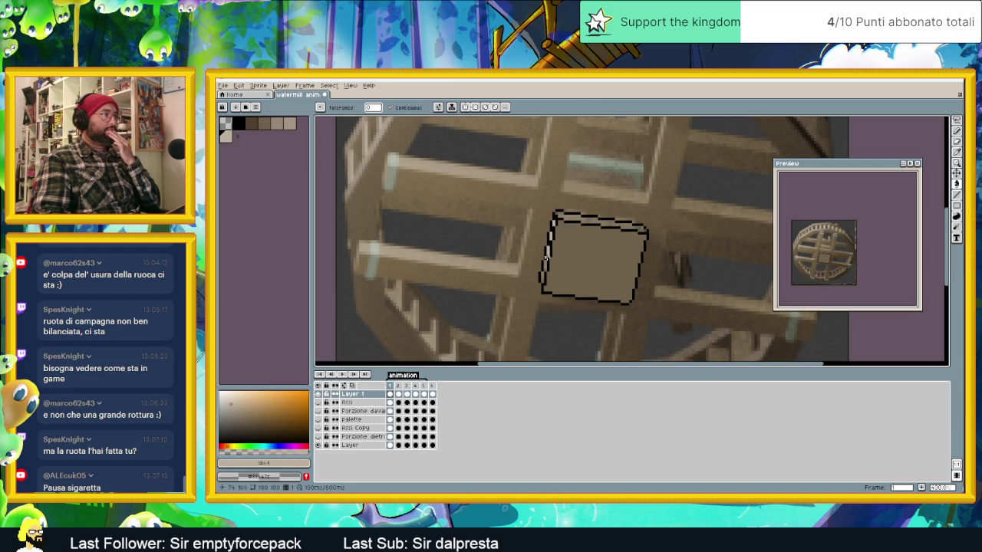
left_click(290, 124)
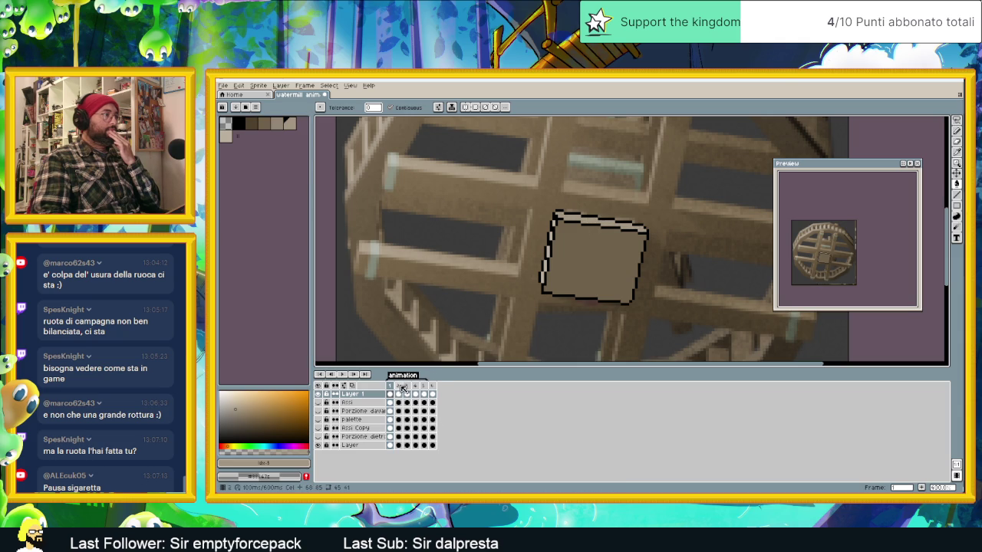
- Paint a light highlight along the paddle's upper edge in frame 2
left_click(400, 394)
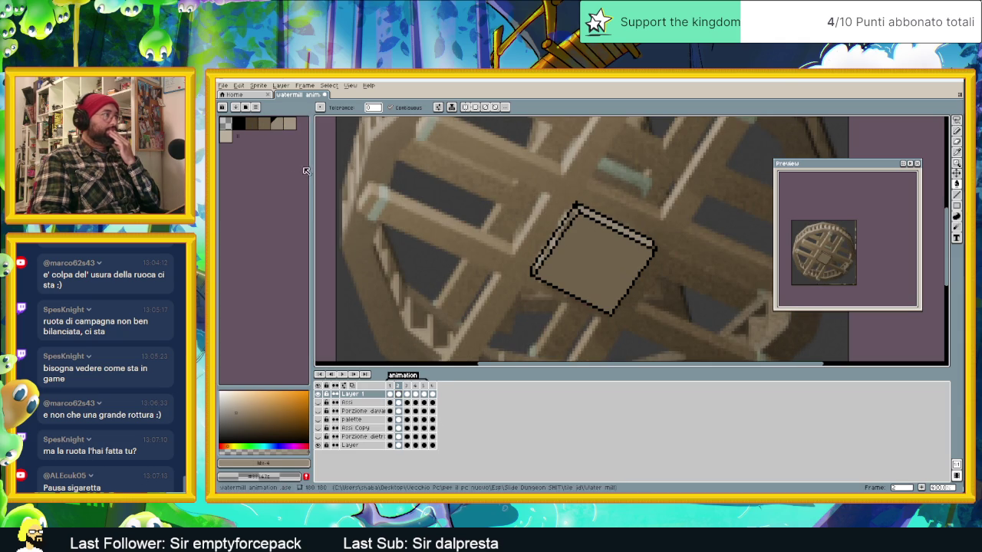
left_click(283, 129)
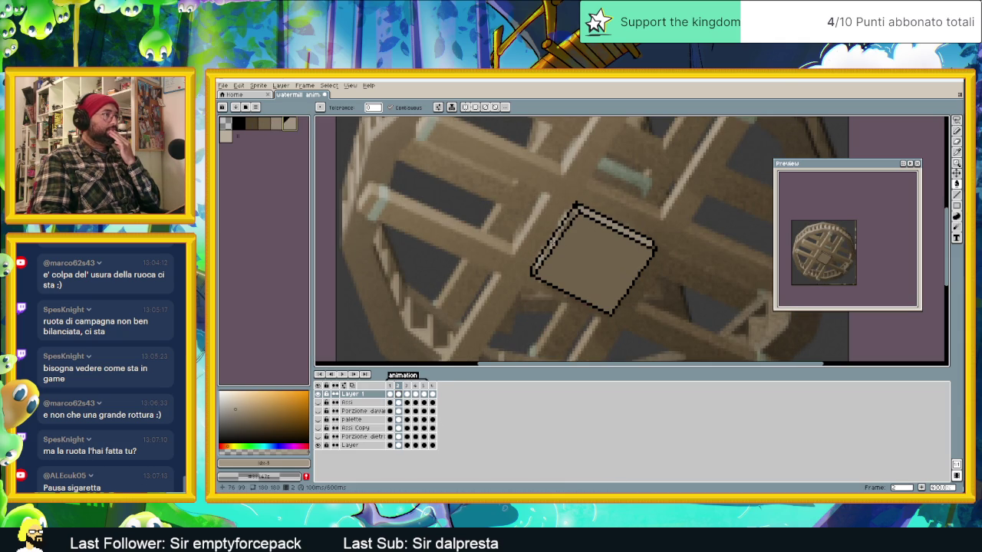
left_click(227, 136)
left_click_drag(534, 272, 577, 207)
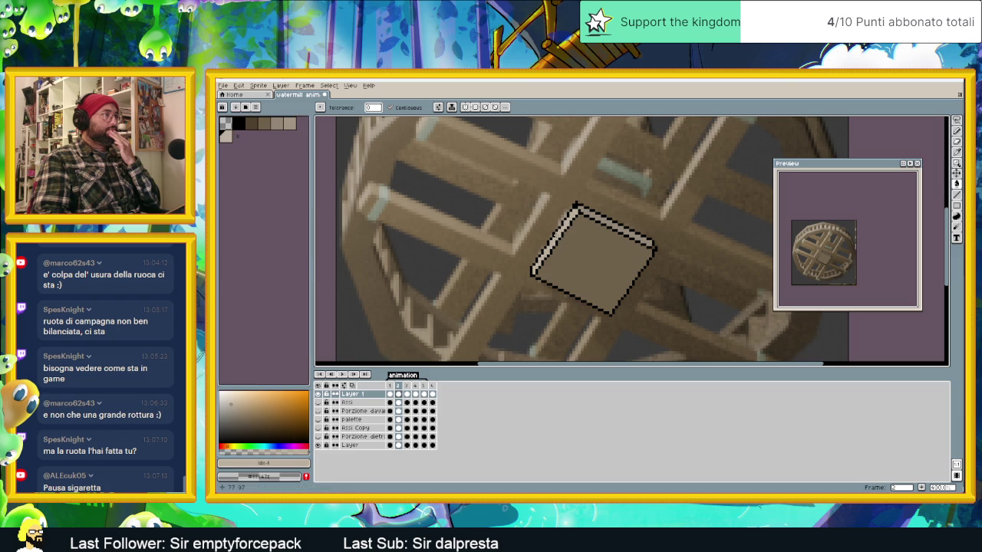
left_click(390, 393)
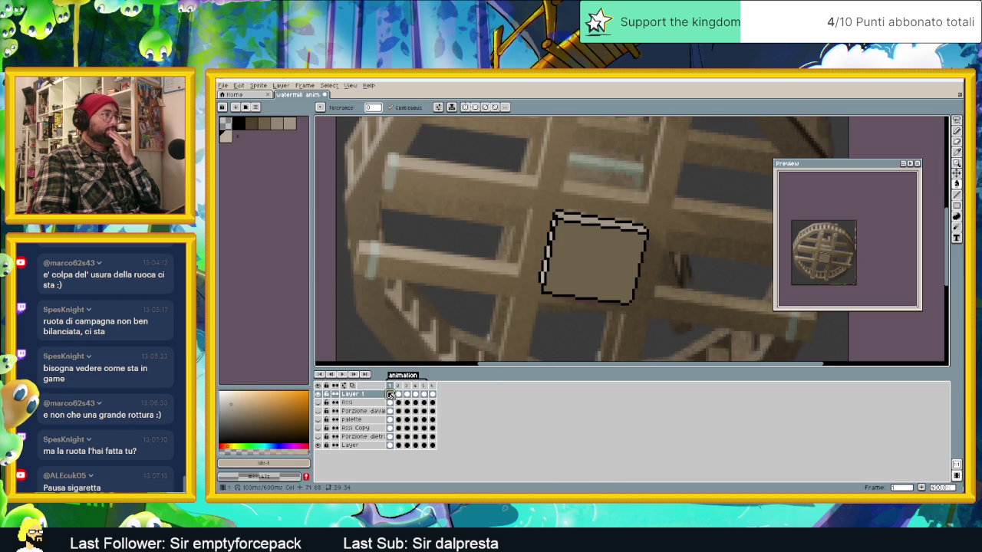
left_click(398, 394)
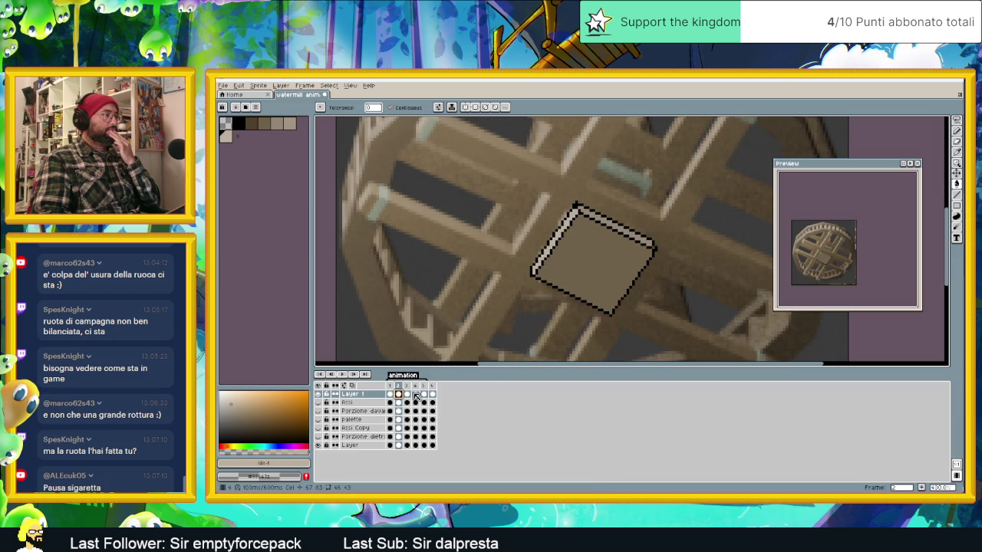
- Add the light top-edge highlight to the paddles in frames 3 and 4
left_click(407, 394)
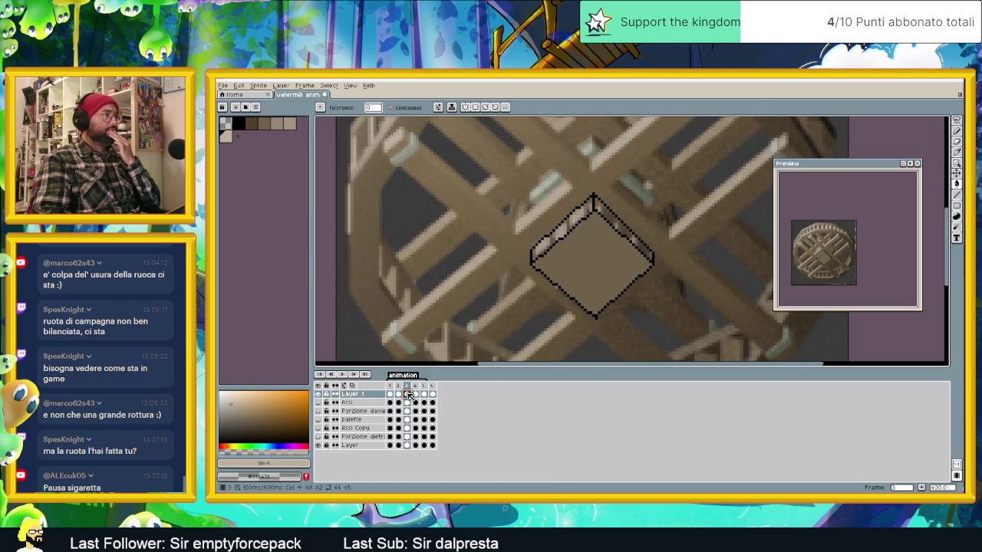
left_click(275, 125)
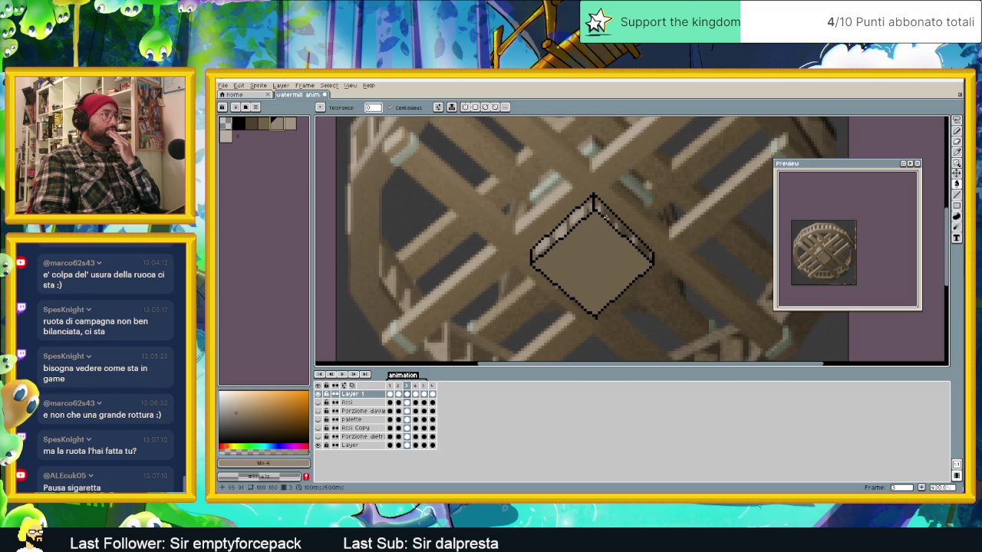
left_click(227, 138)
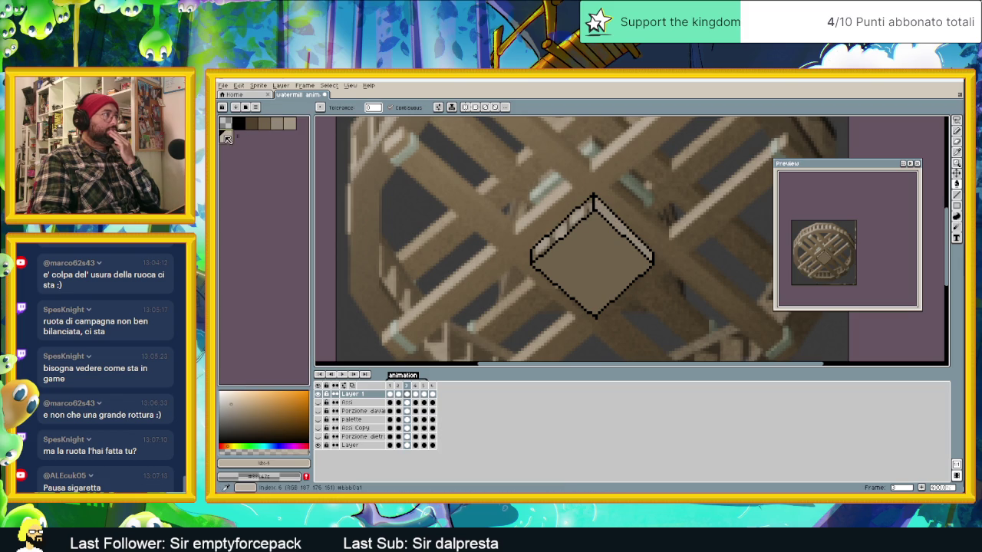
left_click_drag(592, 201, 535, 251)
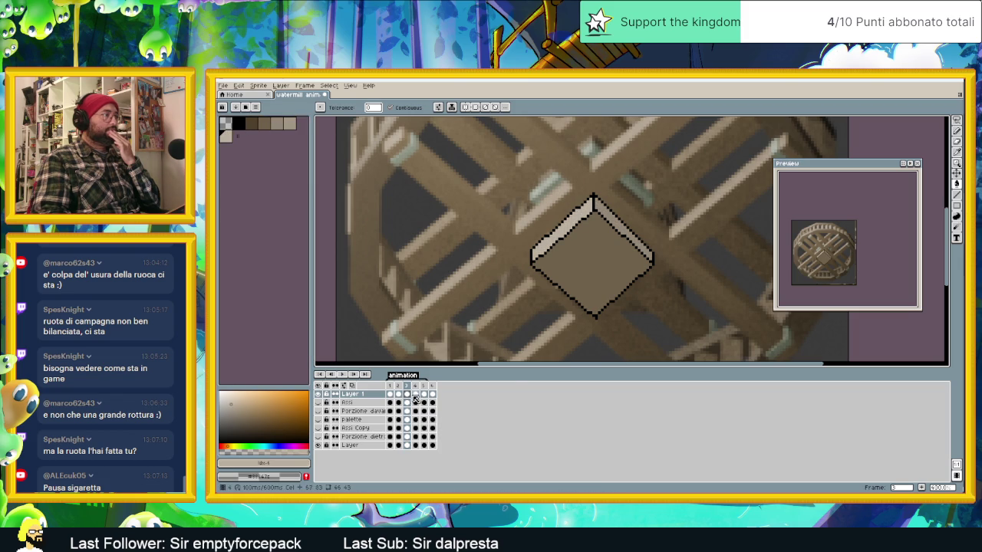
left_click(416, 395)
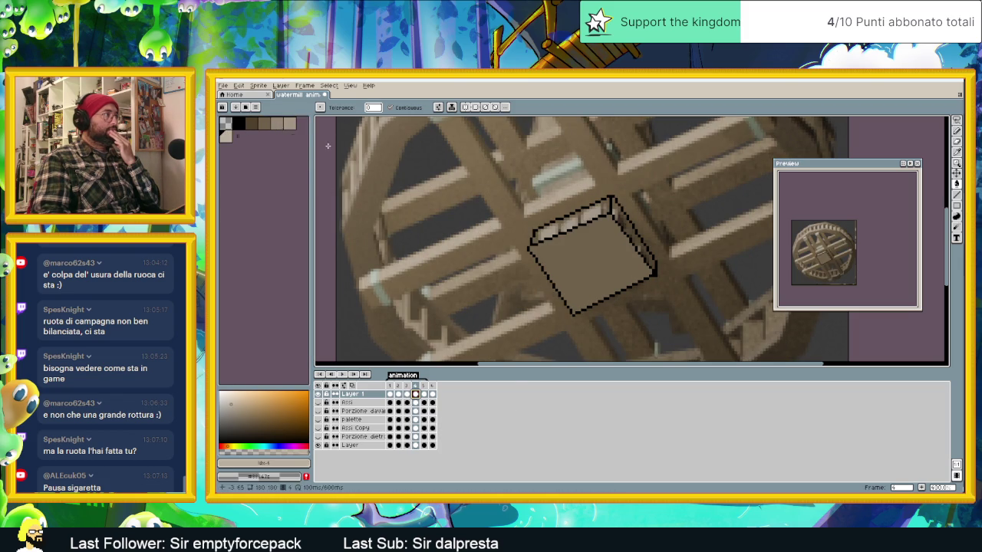
left_click(265, 125)
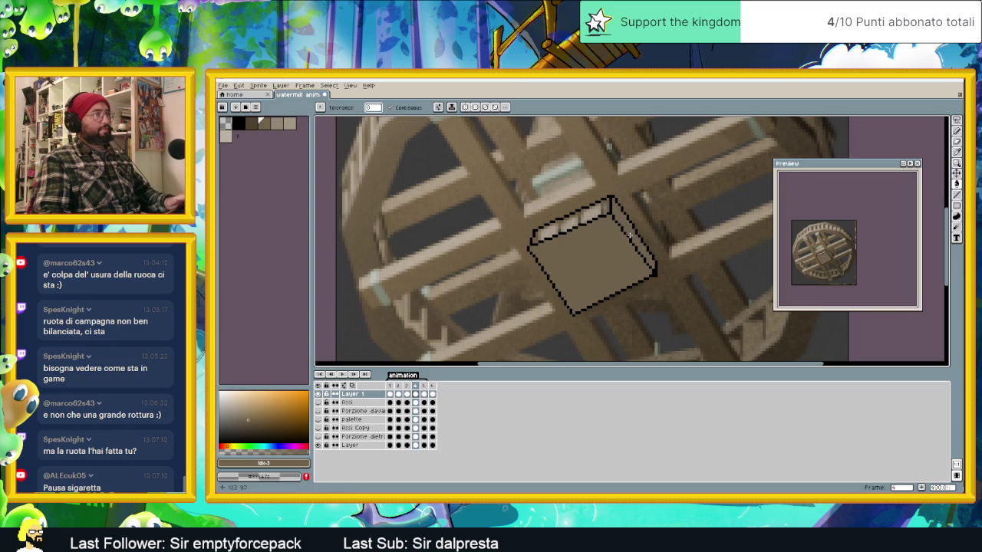
left_click(555, 200, "alt")
left_click(582, 218)
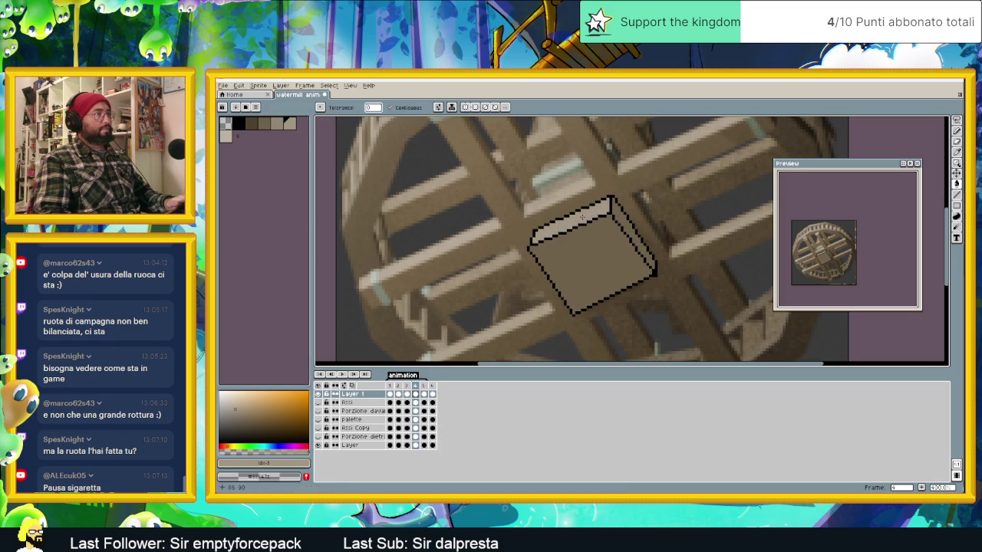
- Fill frame 6's paddle top strip with the light colour and play the animation
left_click(424, 396)
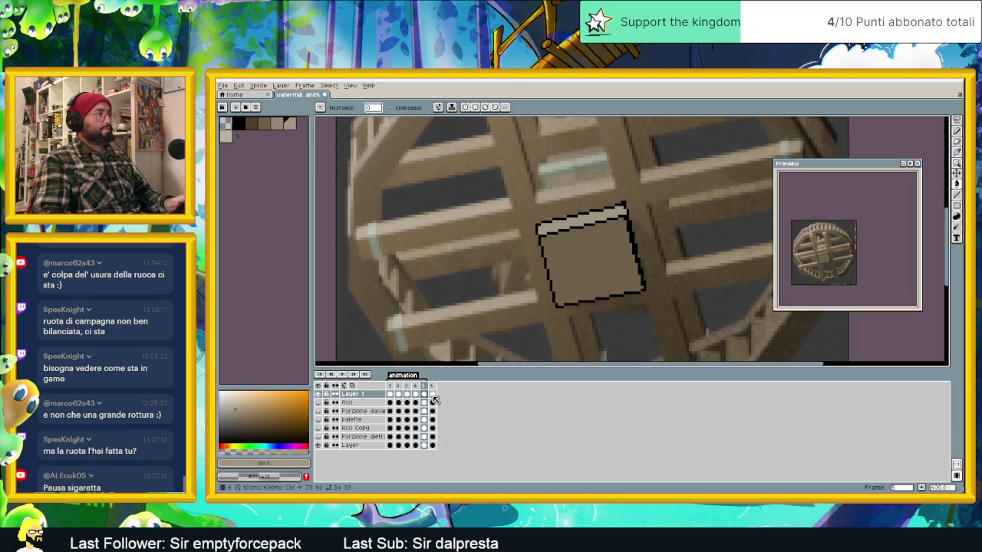
left_click(432, 395)
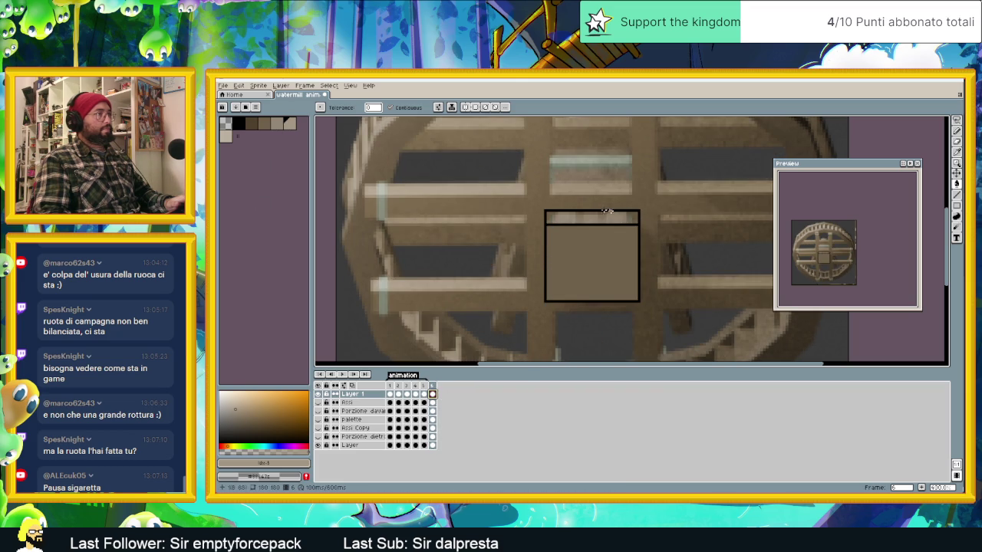
left_click(225, 141)
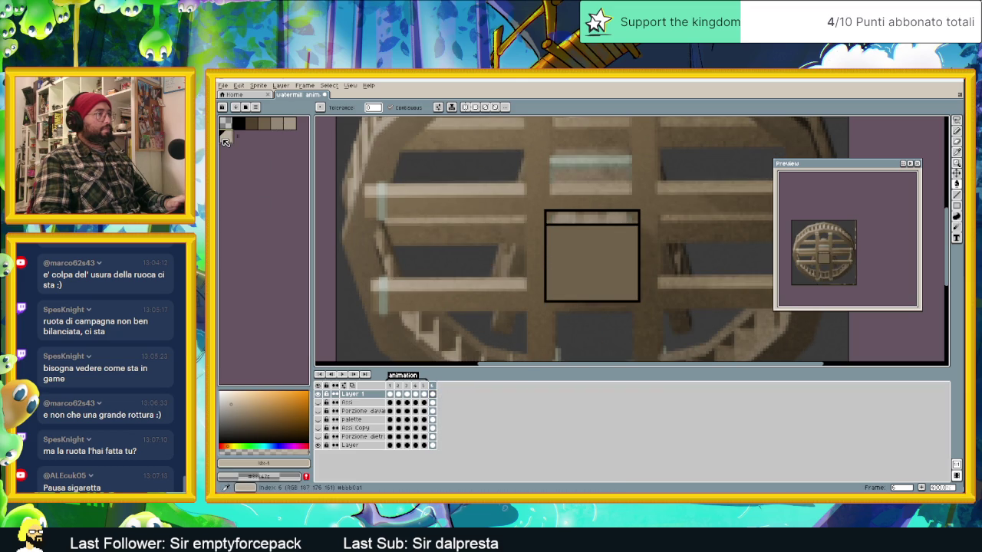
left_click(576, 223)
left_click(279, 123)
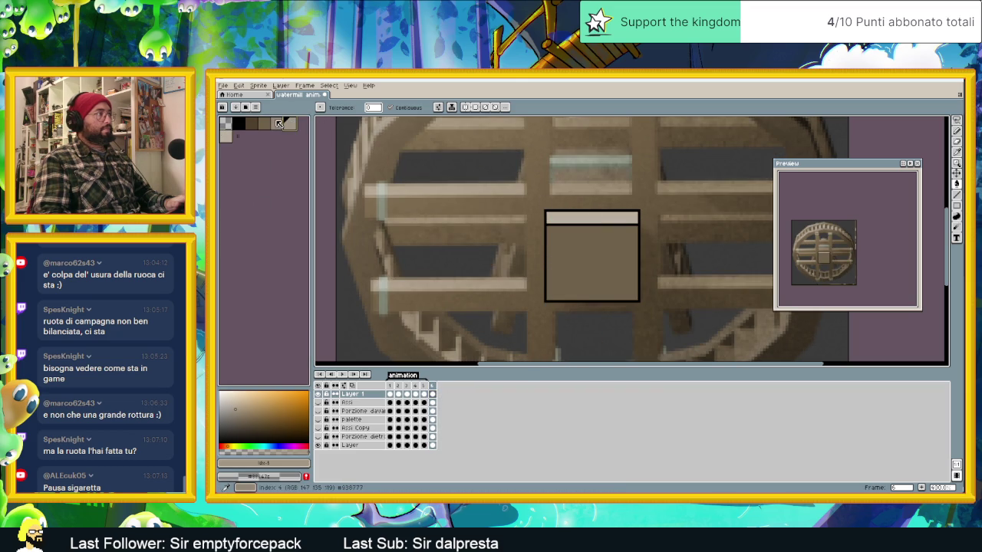
left_click(343, 374)
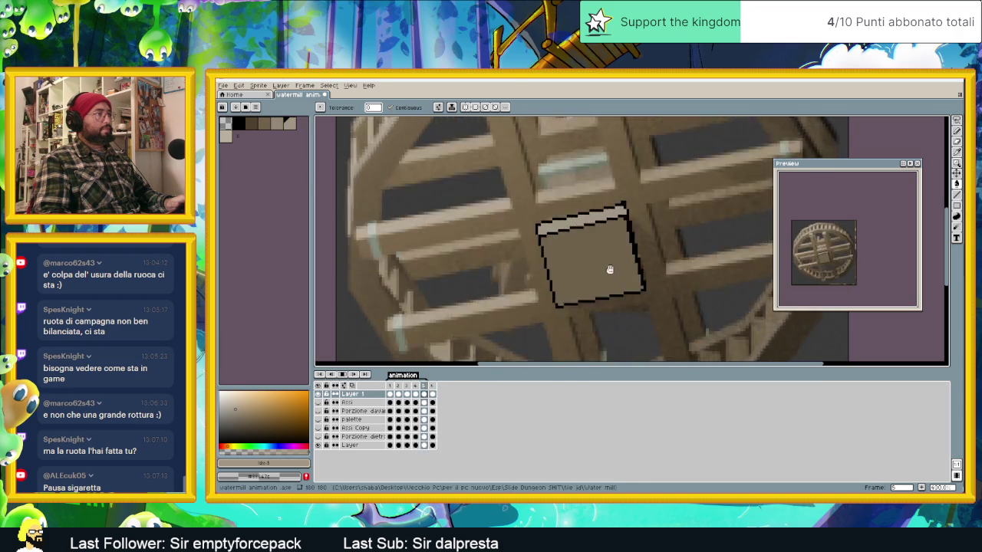
scroll(612, 276, "down", 2)
scroll(612, 276, "down", 3)
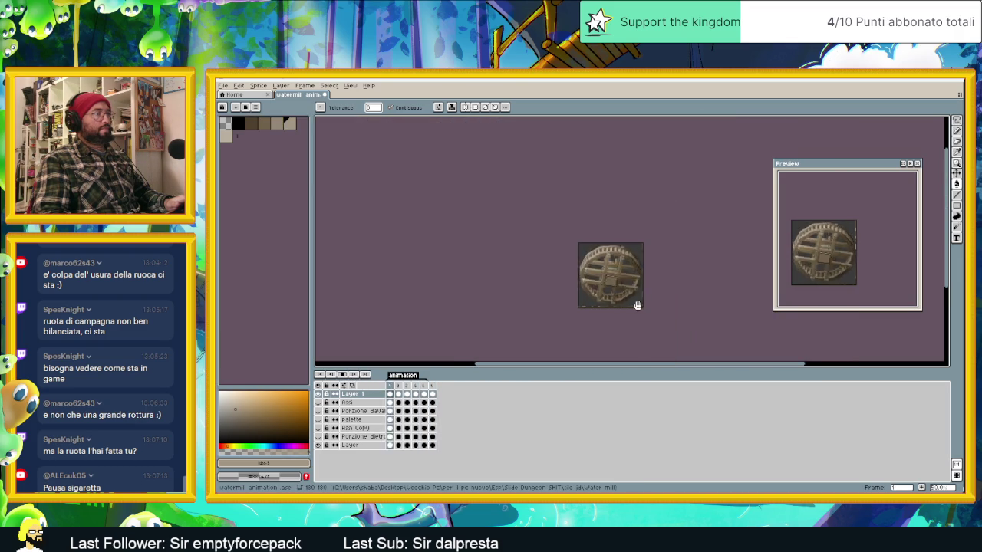
- Stop playback and step through frames 1–6 to check each paddle
scroll(632, 296, "up", 2)
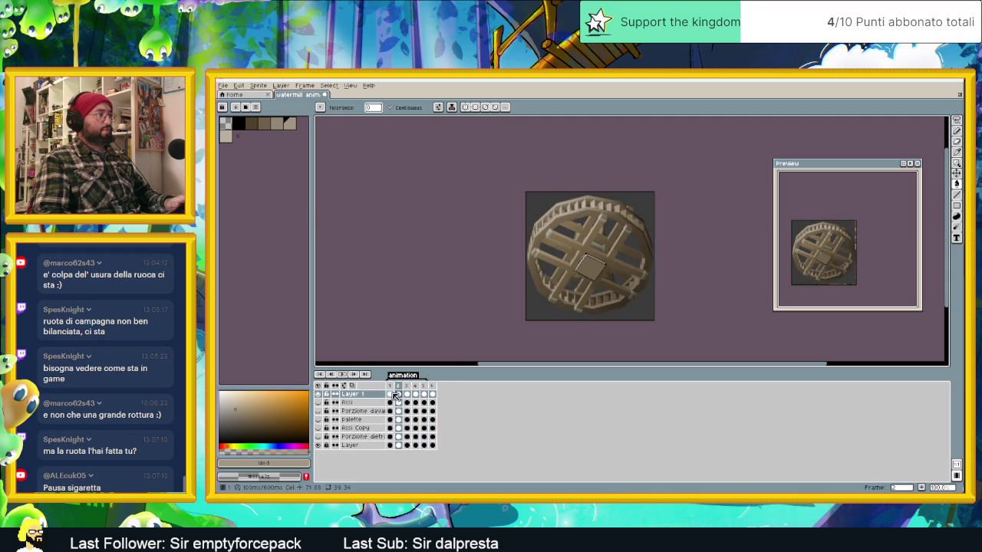
left_click(392, 394)
scroll(640, 274, "up", 2)
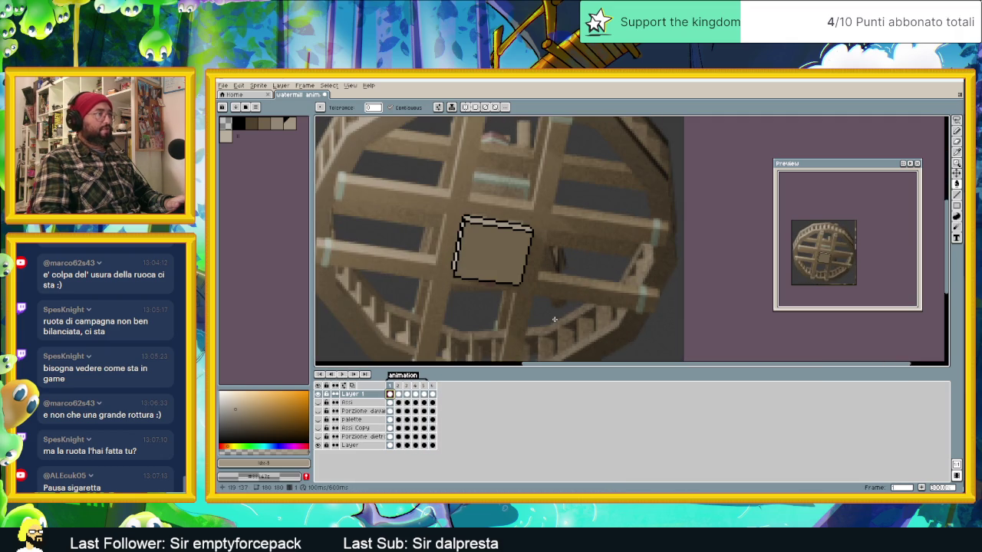
left_click(398, 394)
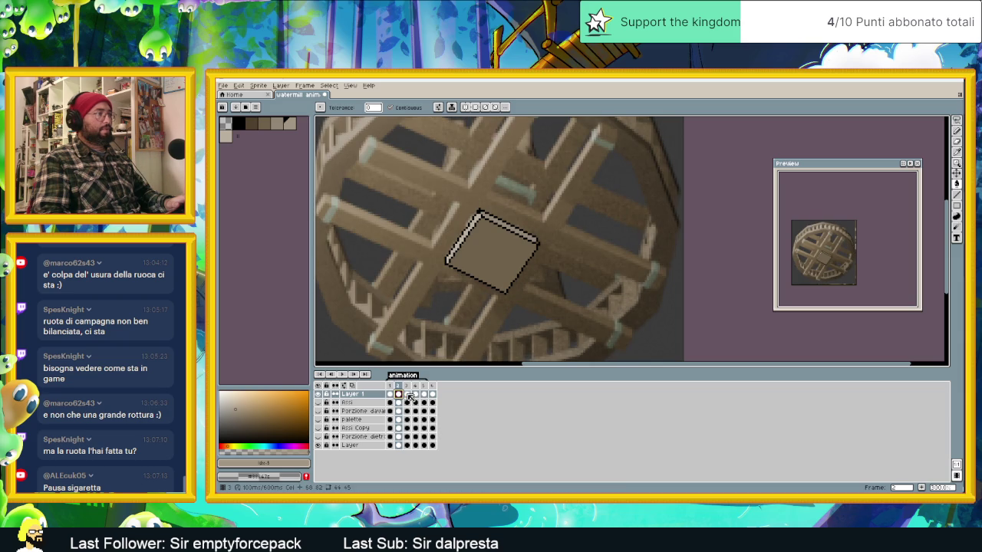
left_click(406, 394)
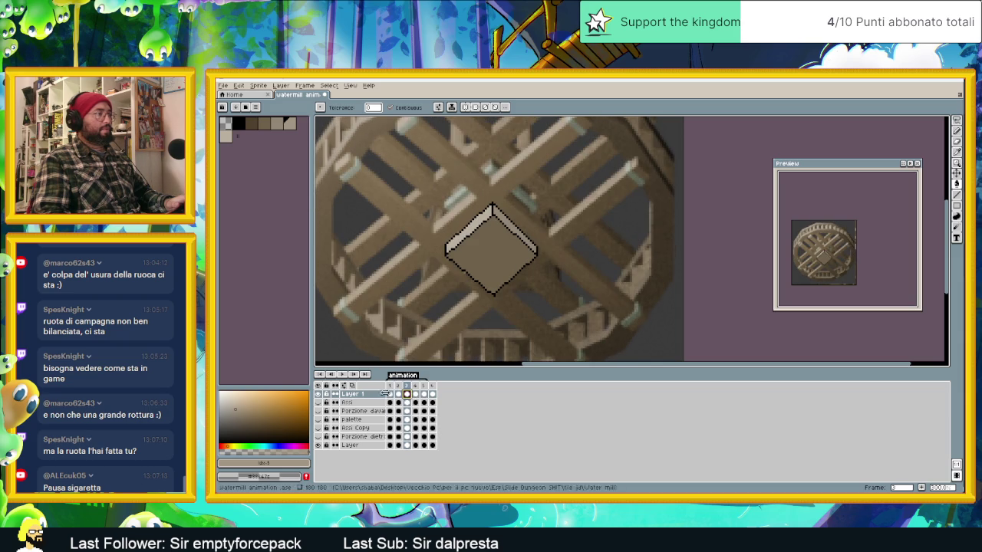
left_click(391, 395)
left_click(399, 394)
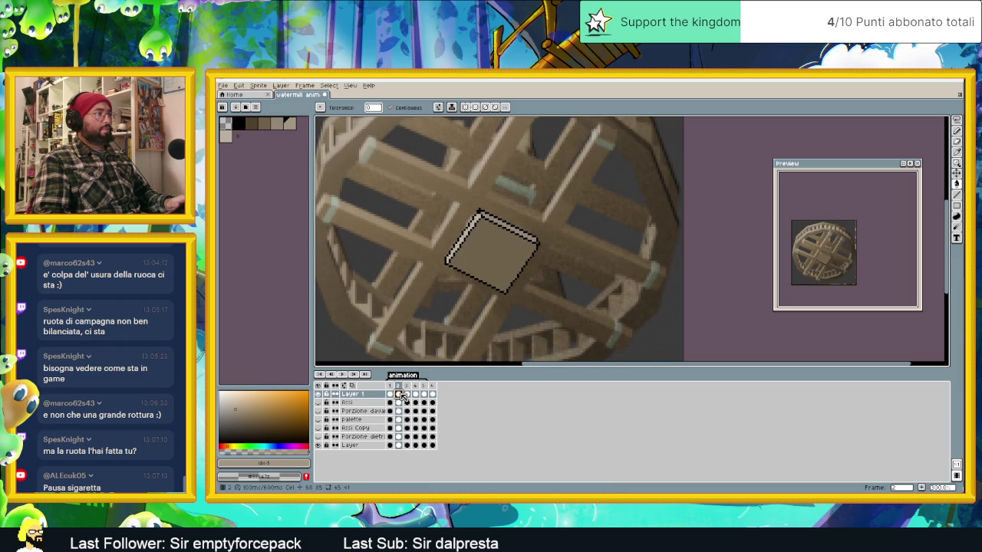
left_click(407, 395)
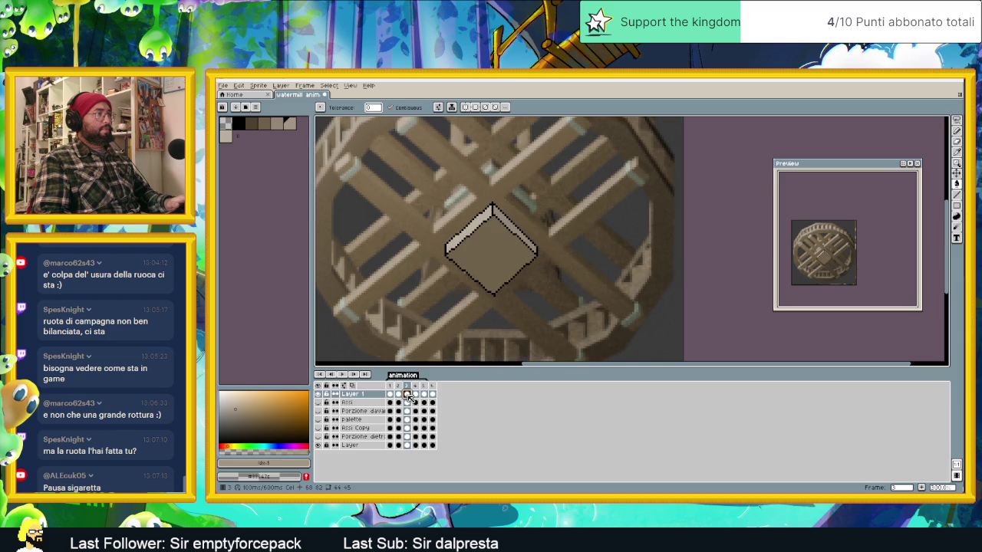
left_click(417, 395)
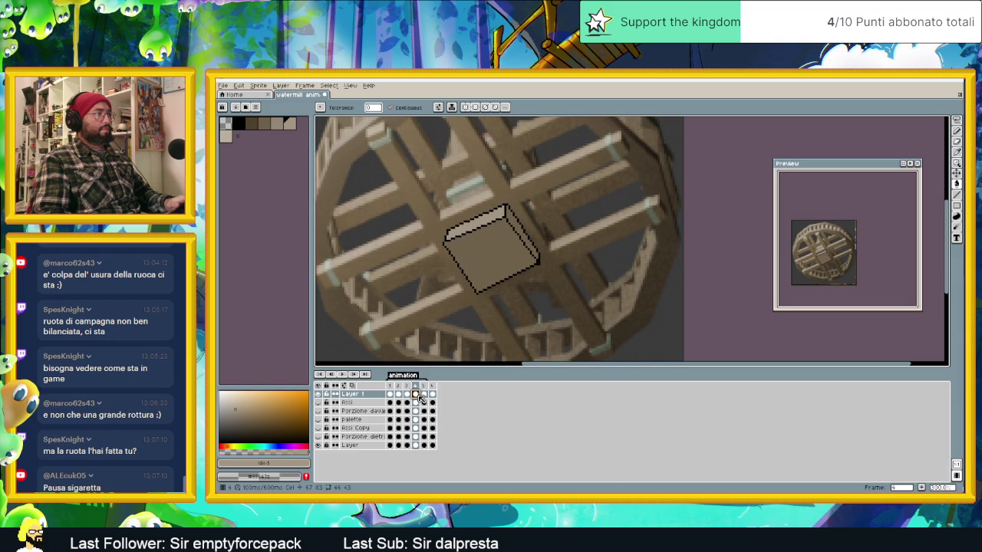
left_click(423, 395)
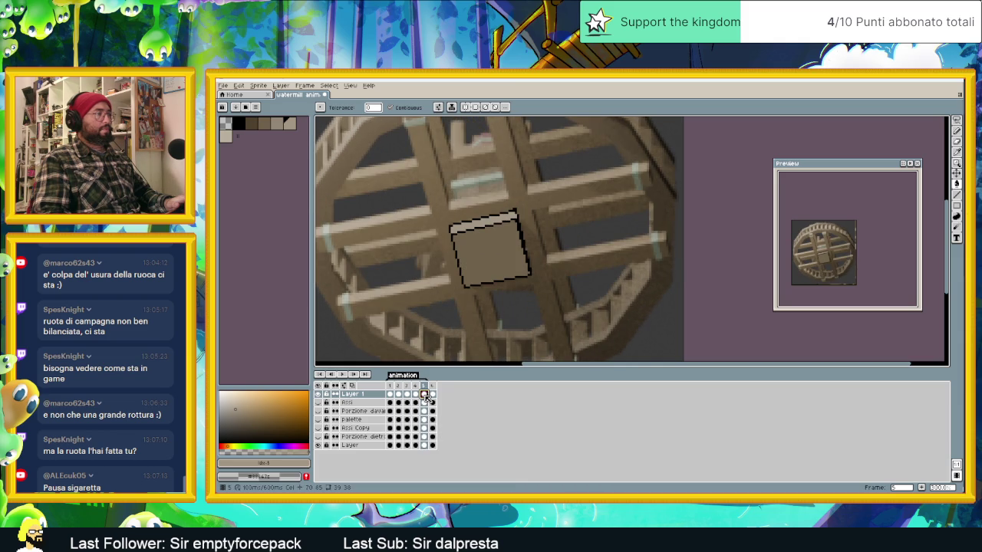
left_click(432, 394)
- Compare frames 1 and 6, then step through frames 2–4 again
left_click(392, 396)
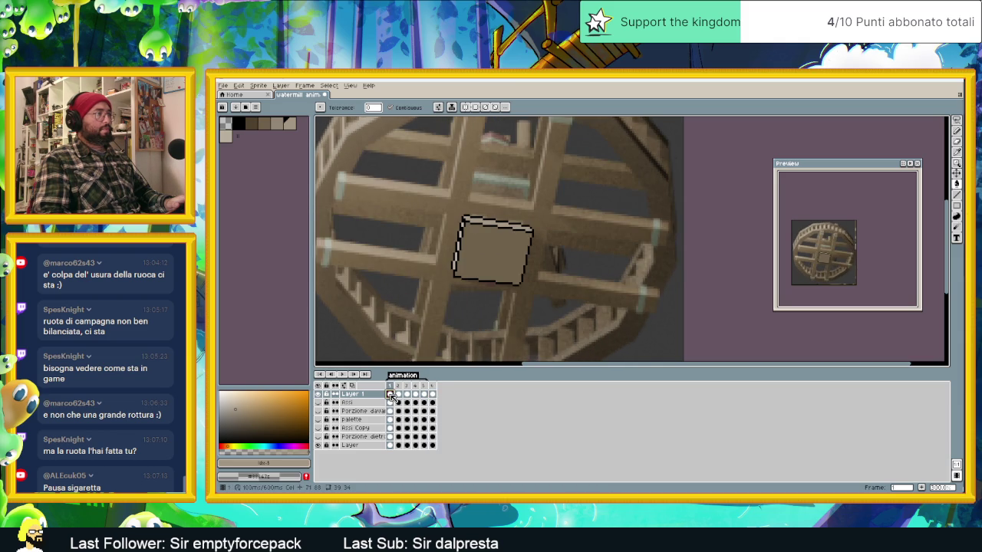
left_click(432, 394)
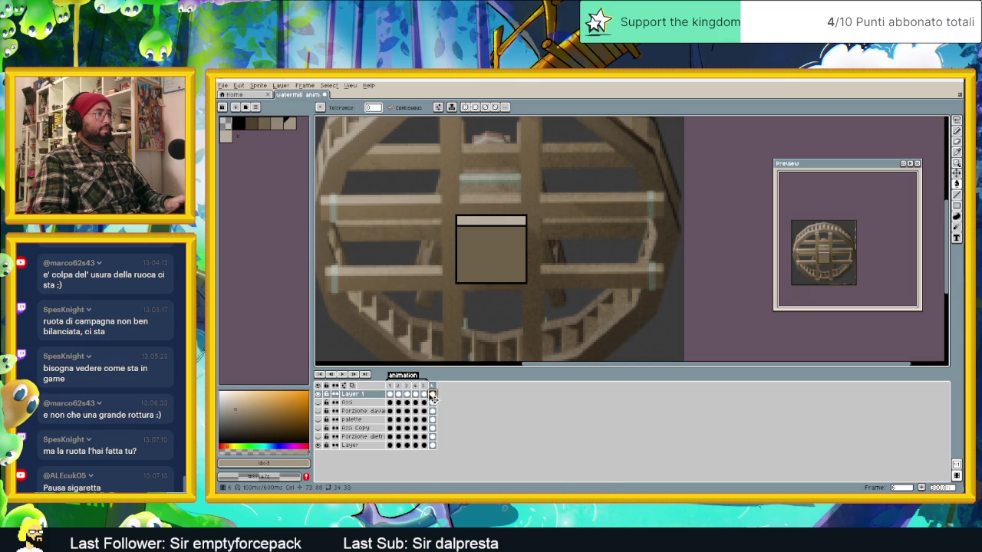
left_click(391, 394)
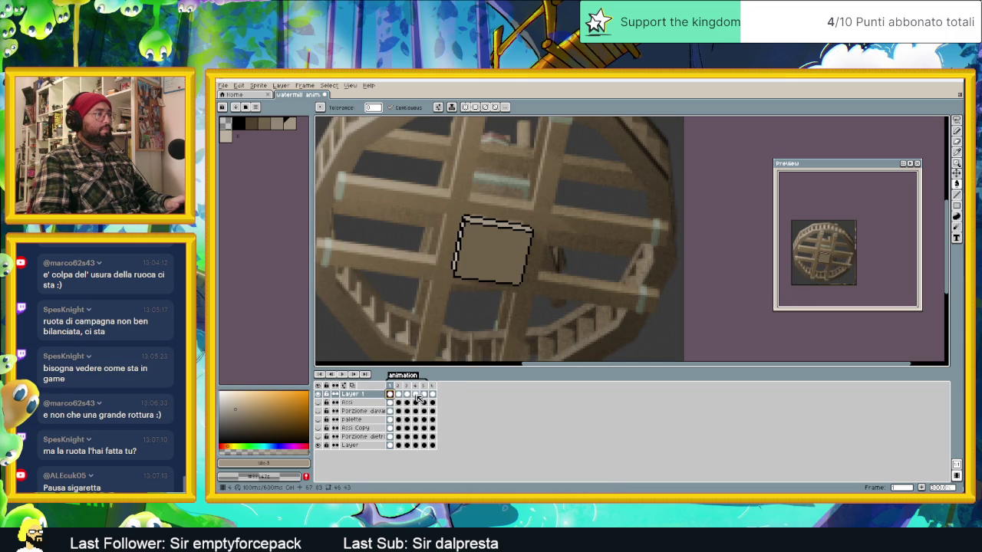
left_click(399, 395)
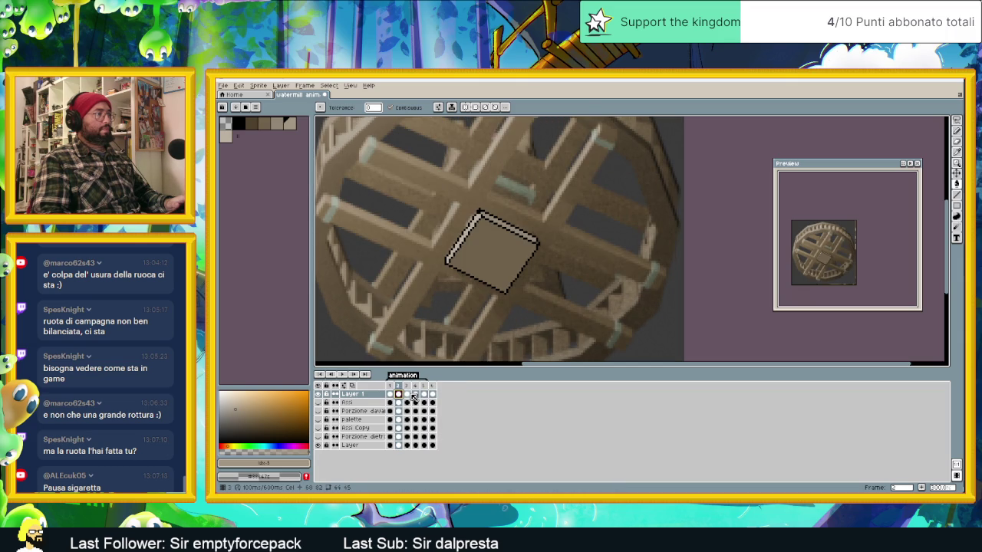
left_click(408, 394)
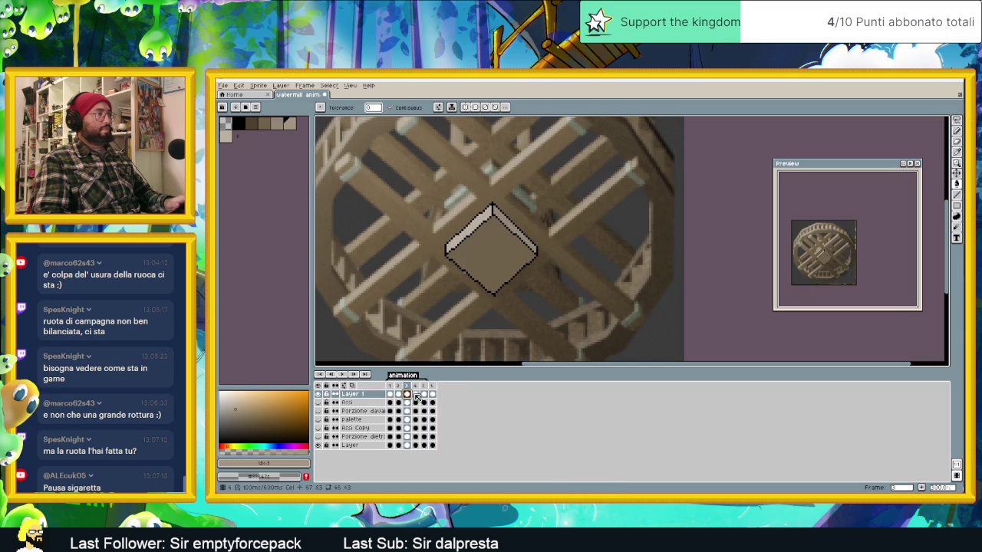
left_click(416, 395)
key("Left")
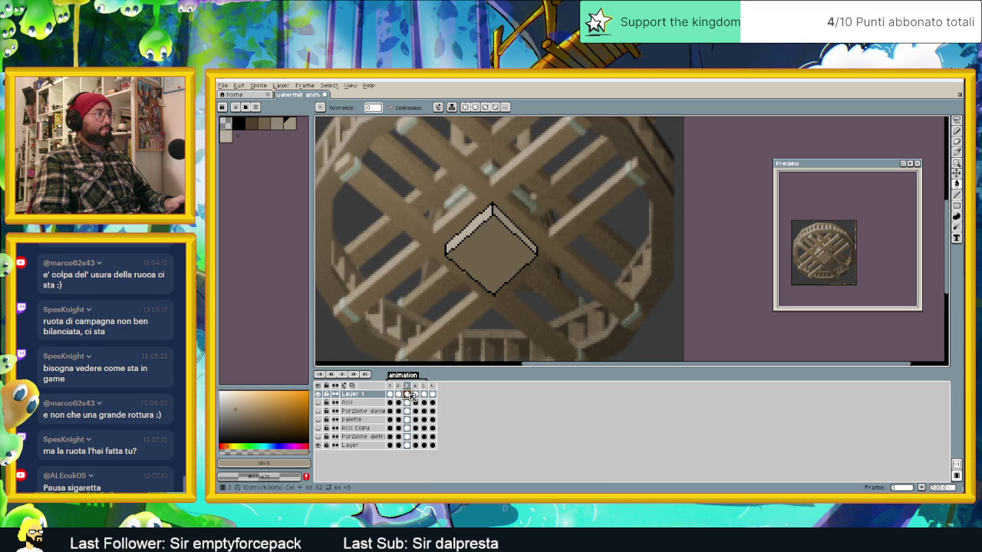
left_click(415, 394)
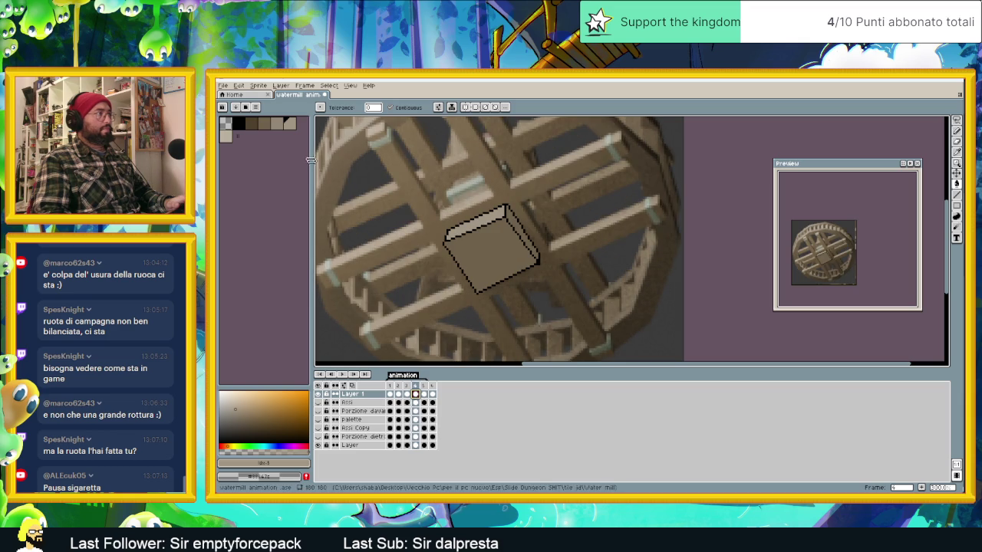
- Add the missing light top-edge highlight in frame 5 and replay the animation
left_click(425, 395)
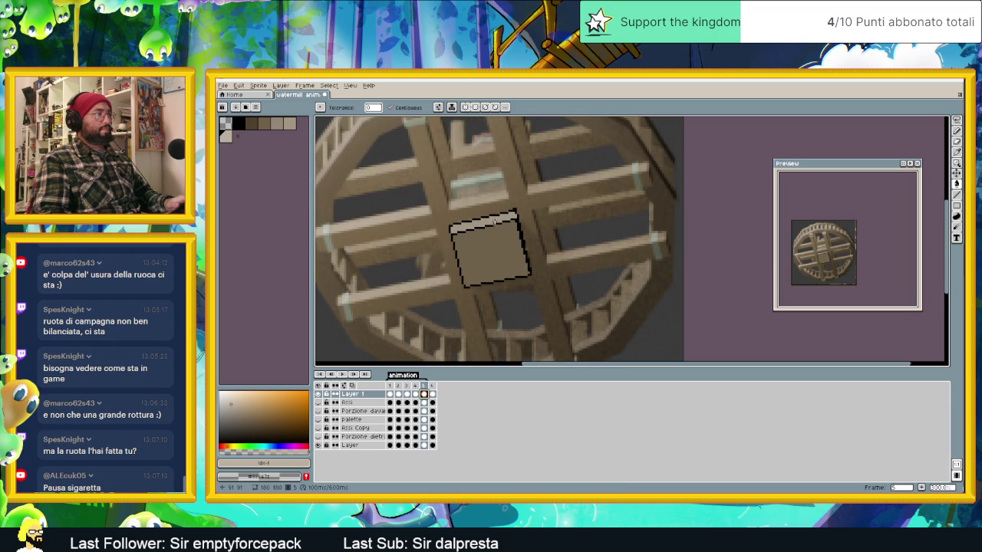
left_click(495, 220, "shift")
left_click(432, 394)
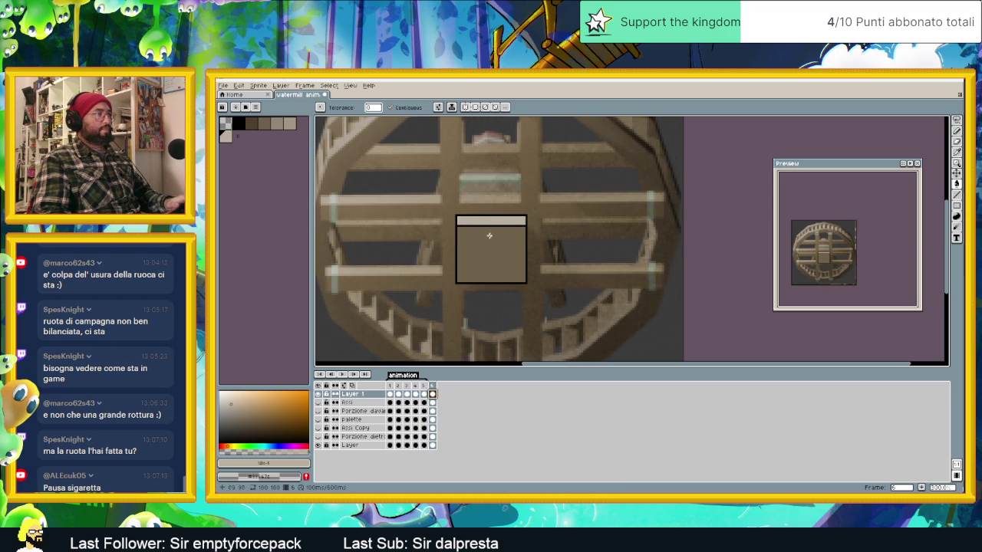
key("Return")
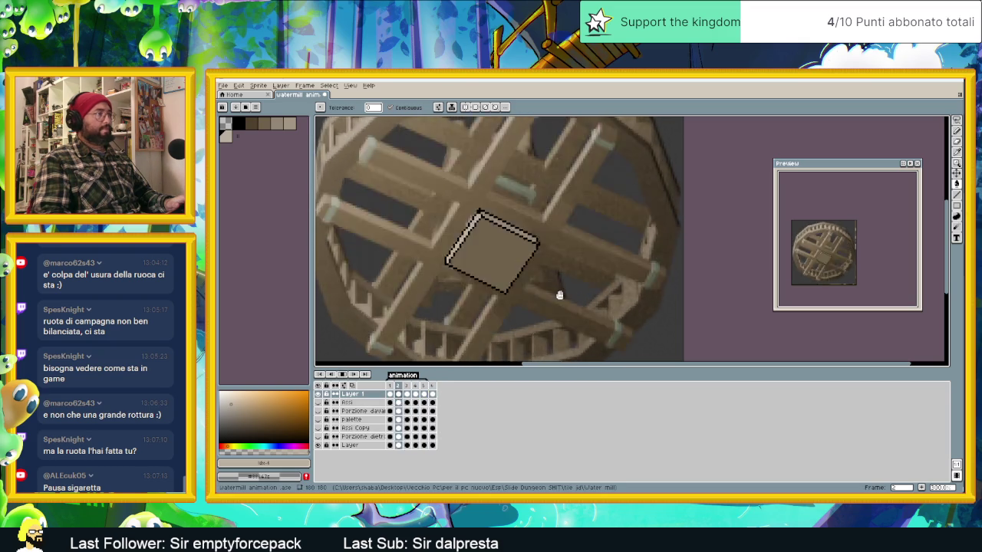
scroll(559, 295, "down", 2)
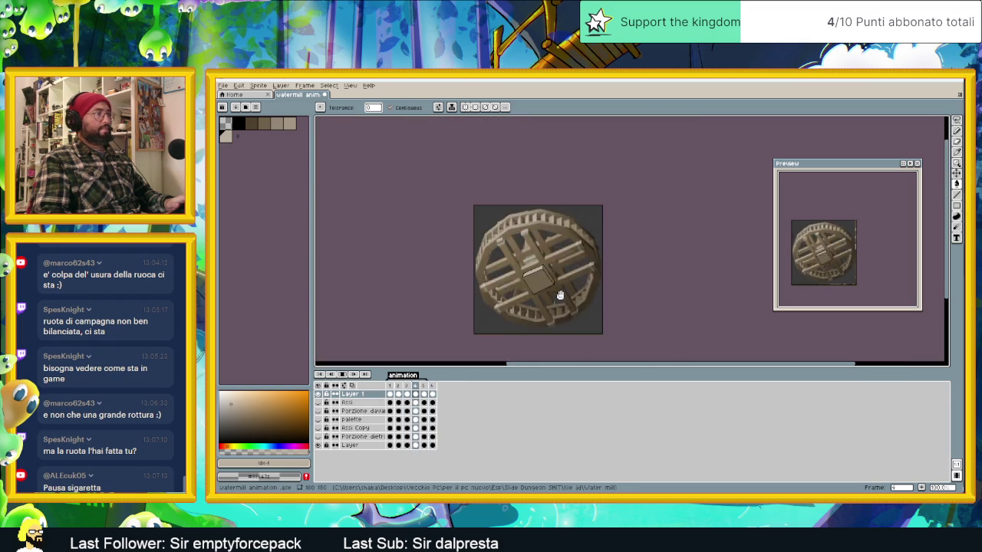
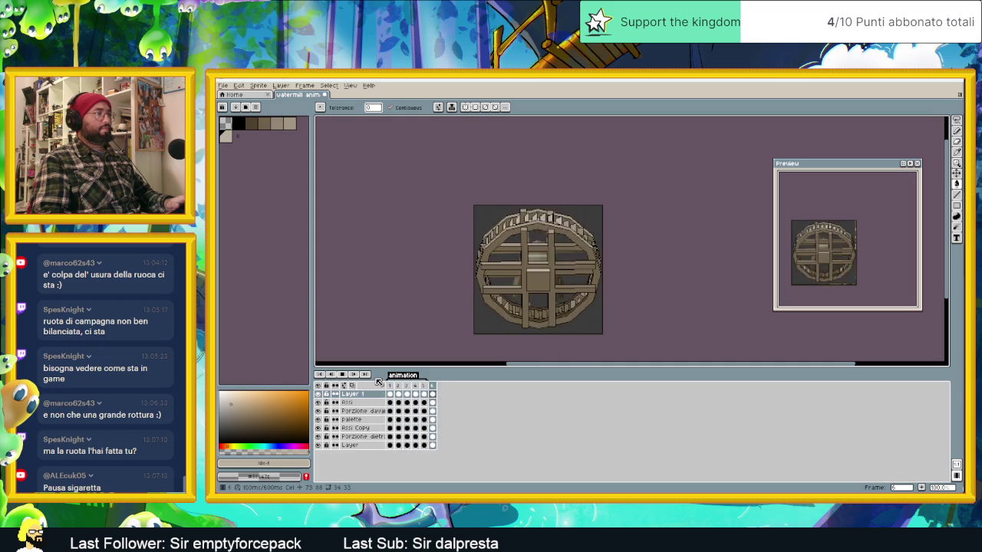
- Rename Layer 1 to 'Asse di sopra'
scroll(597, 290, "down", 1)
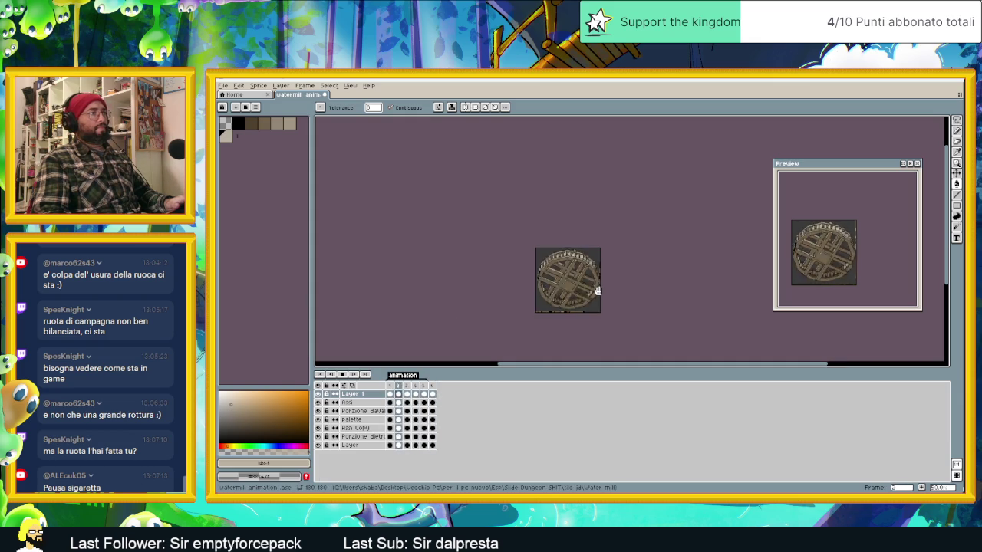
scroll(597, 289, "up", 1)
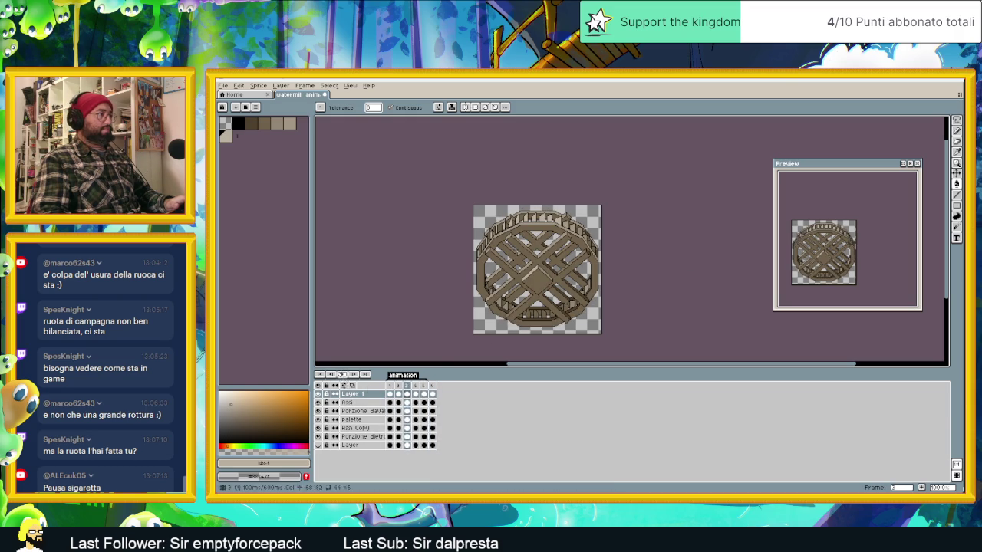
double_click(350, 394)
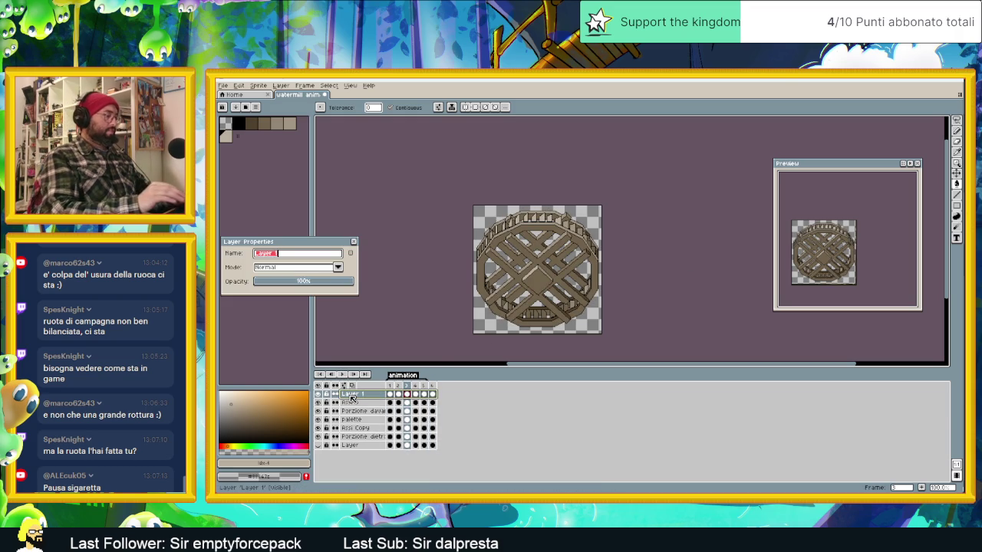
type("Asse di so")
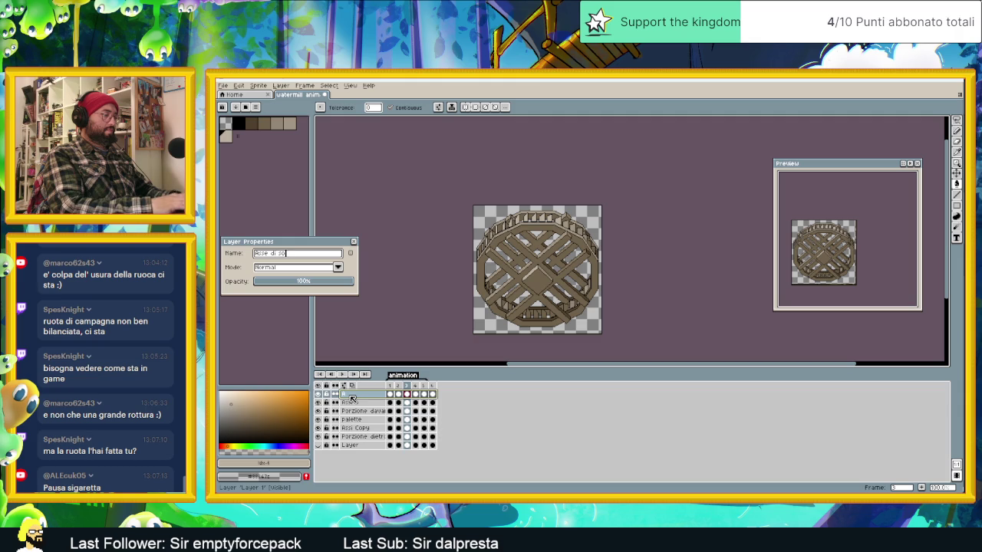
type("pra")
key("Return")
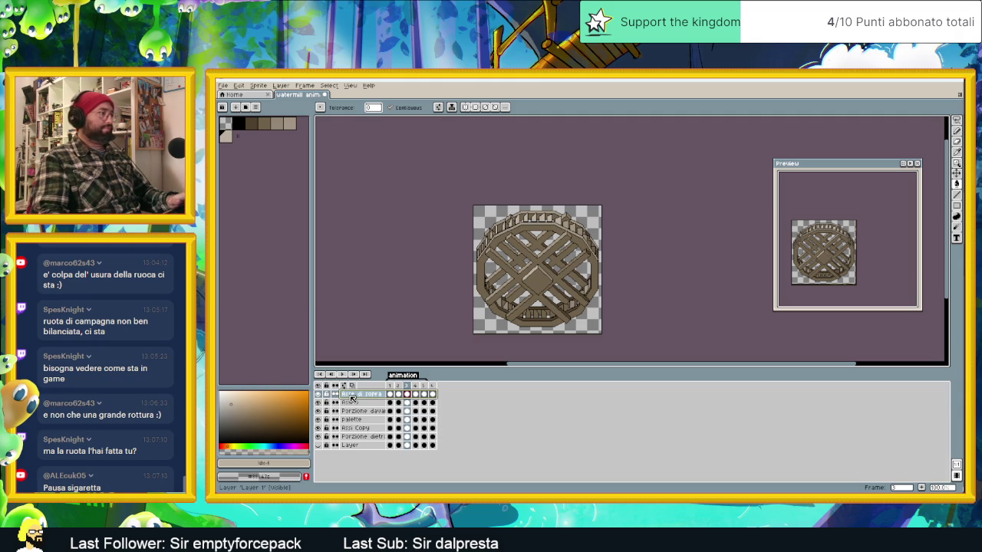
- Duplicate 'Asse di sopra' and move the copy below 'Porzione davanti ruota Copy'
right_click(370, 396)
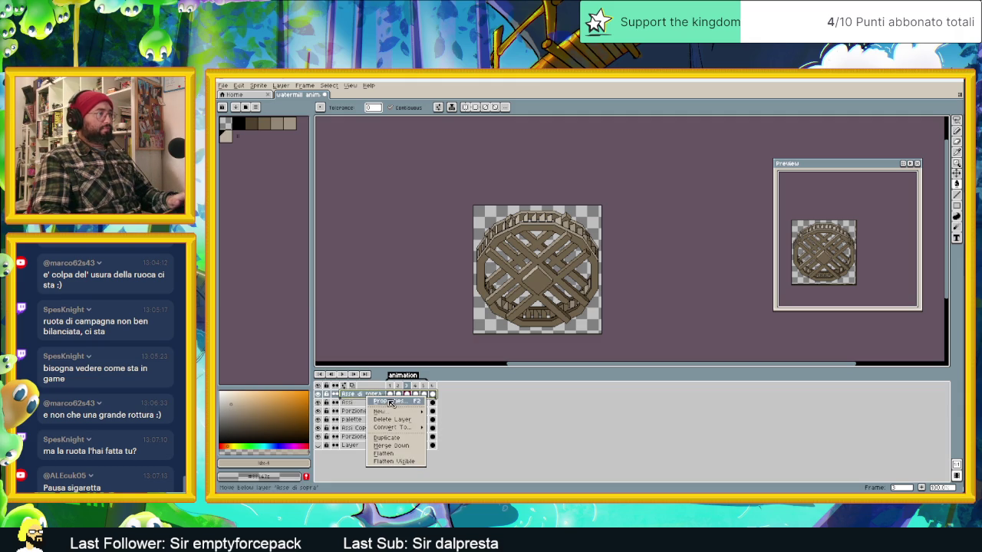
left_click(398, 437)
left_click(373, 396)
left_click_drag(385, 402, 374, 423)
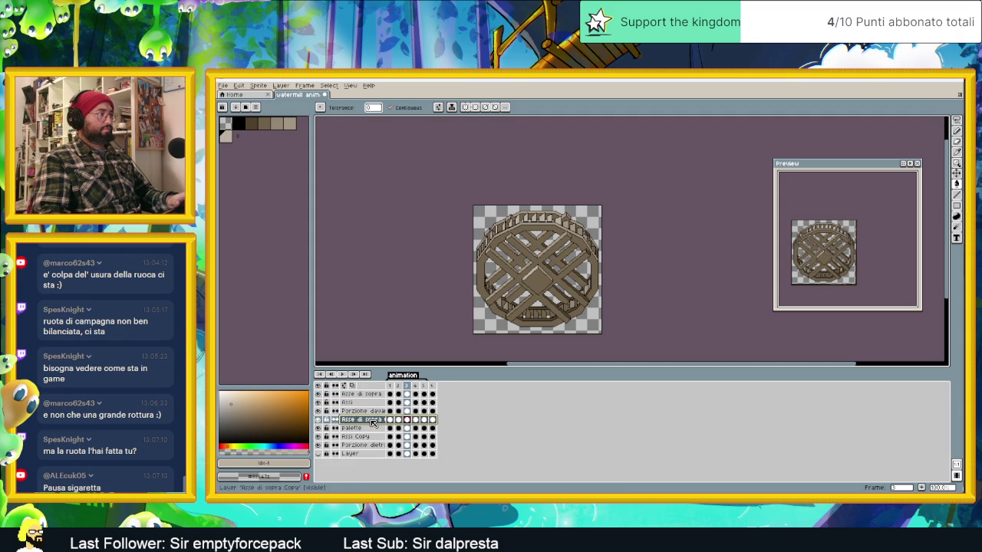
- Nudge part of the wheel slightly with the Move tool, then play the animation
key("v")
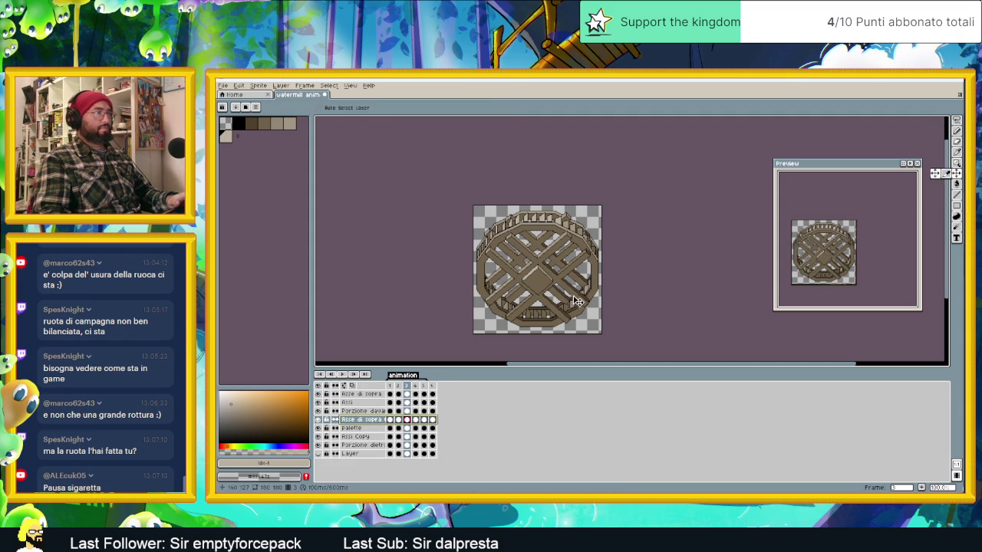
left_click_drag(577, 302, 576, 284)
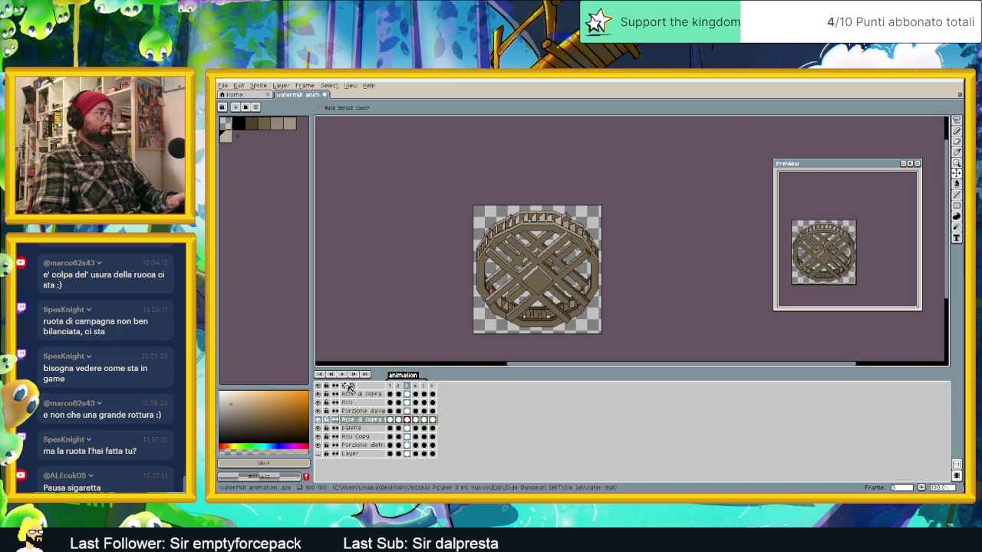
key("Return")
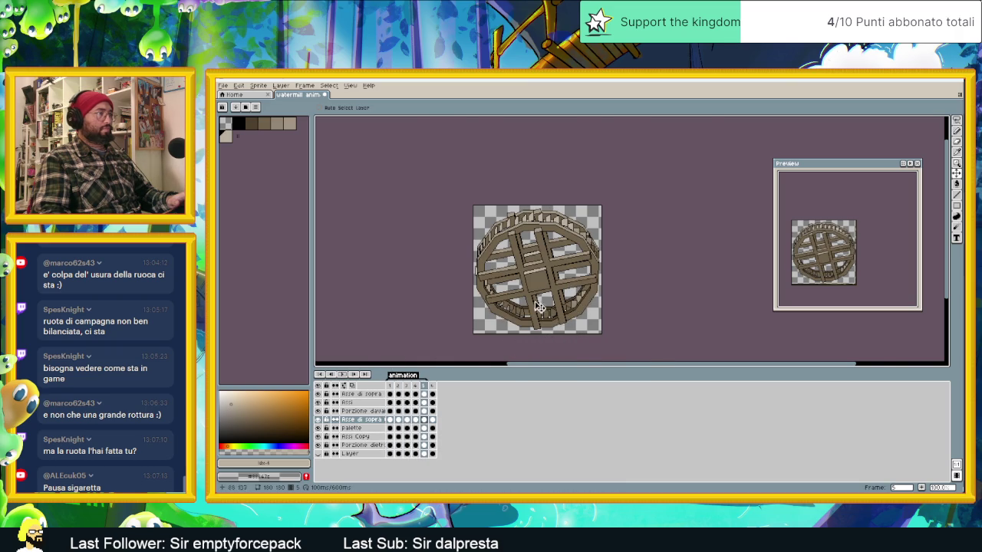
- Step through the wheel frames 4, 3, 2, 1, 6 and 2 to check the rotation
scroll(541, 285, "up", 3)
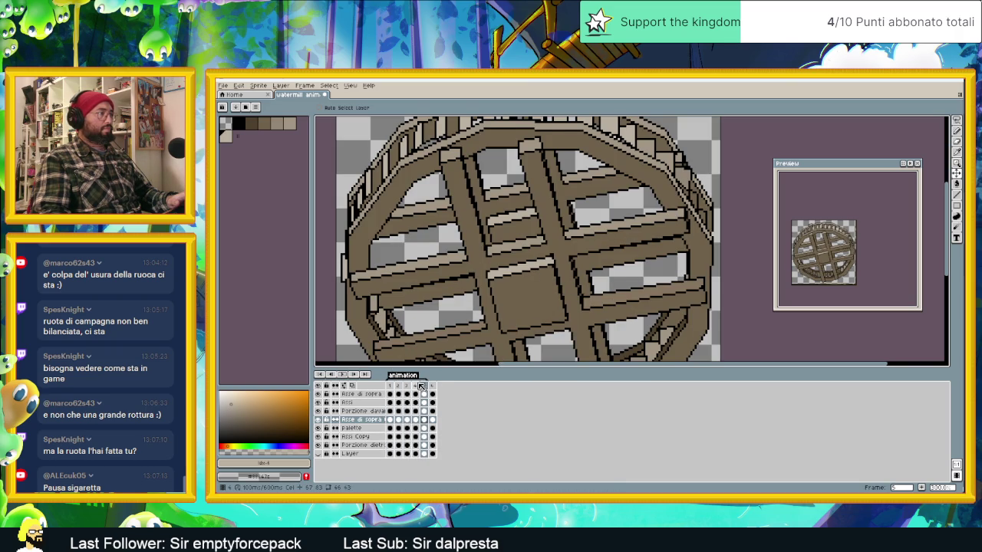
left_click(417, 385)
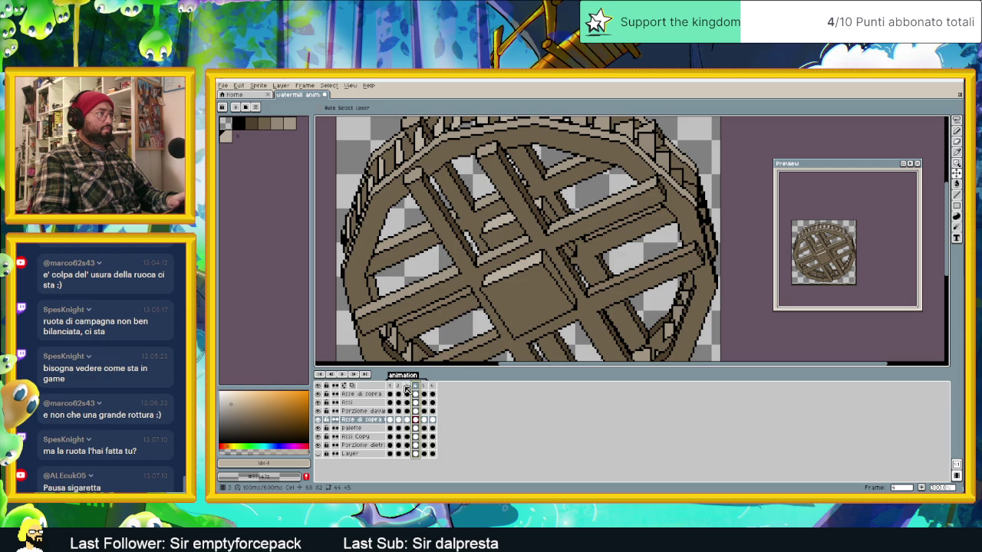
left_click(406, 387)
left_click(398, 386)
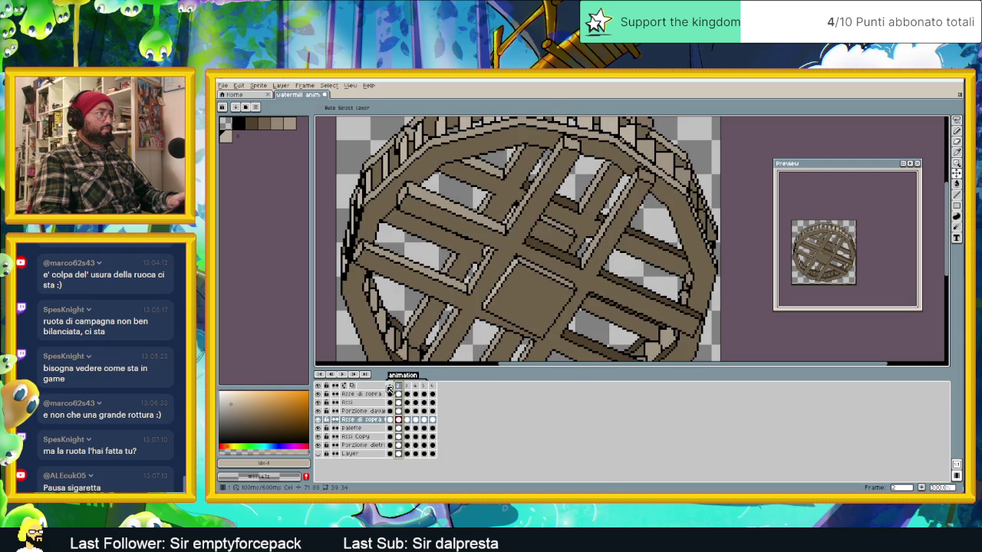
left_click(390, 386)
left_click(433, 387)
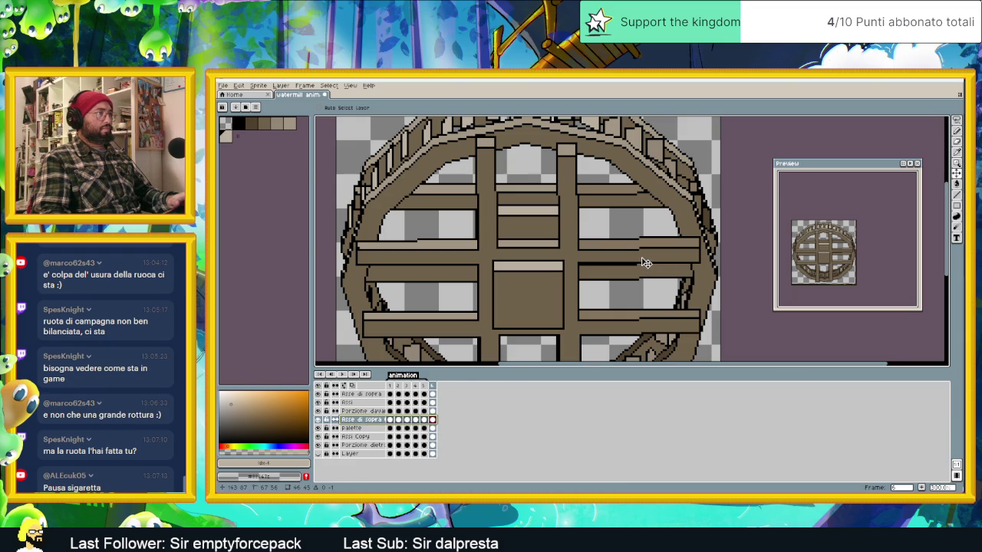
key("Return")
left_click(399, 387)
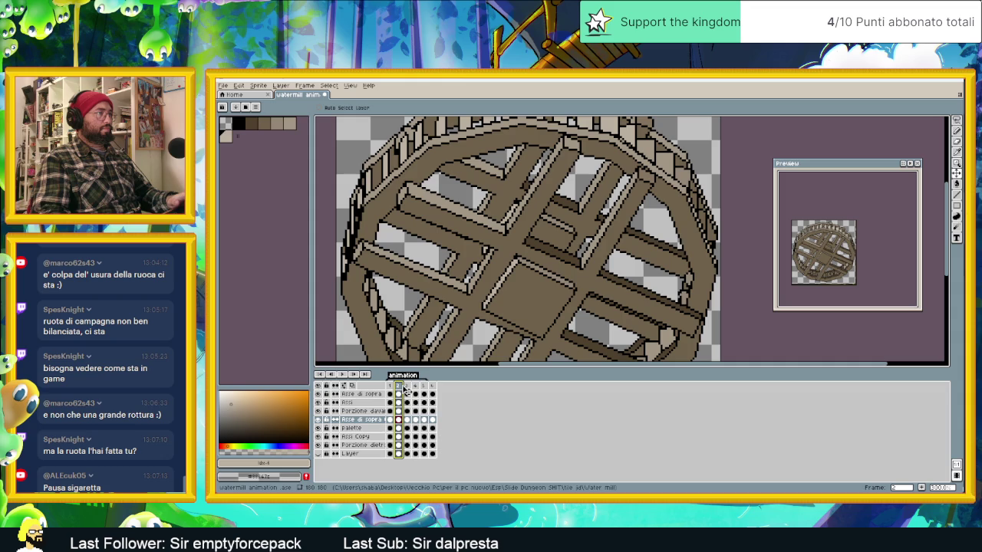
- Replay the rotation, save watermill animation.ase, and select frames 1–6 across all layers
scroll(540, 261, "down", 5)
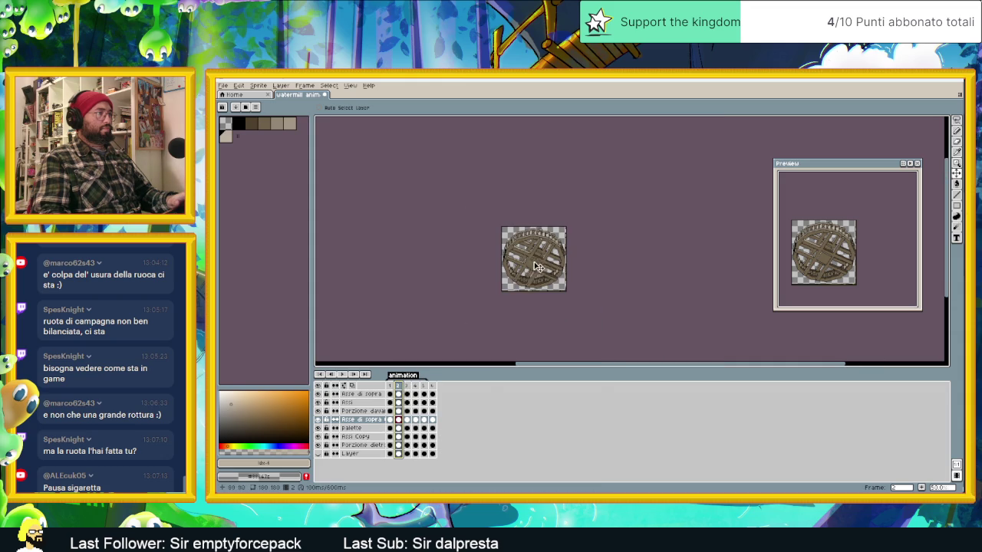
scroll(431, 340, "up", 2)
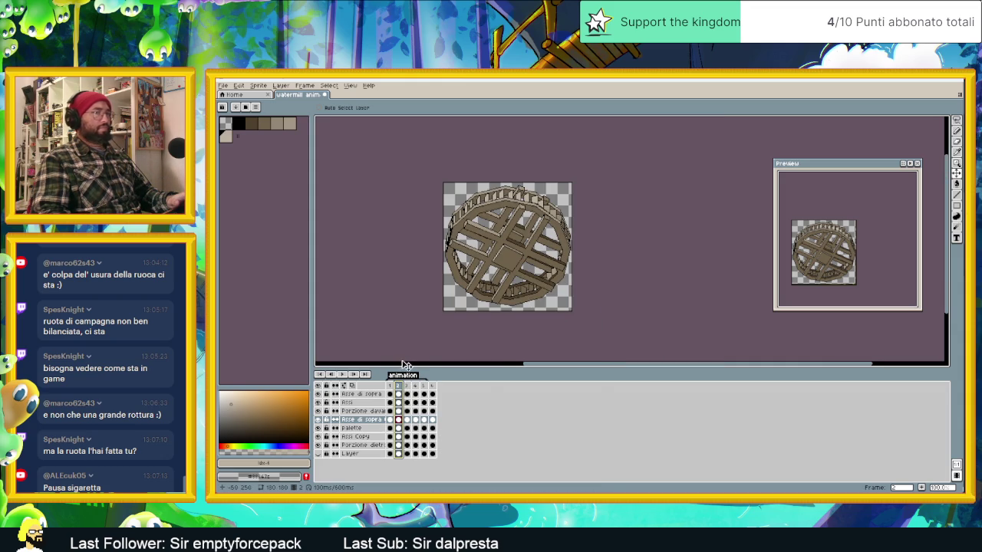
left_click(342, 375)
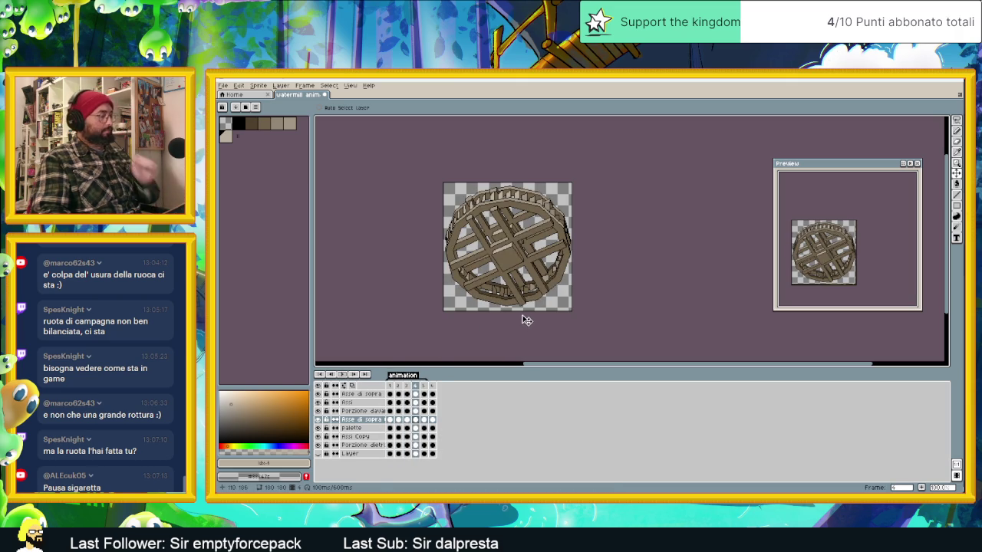
key("ctrl+s")
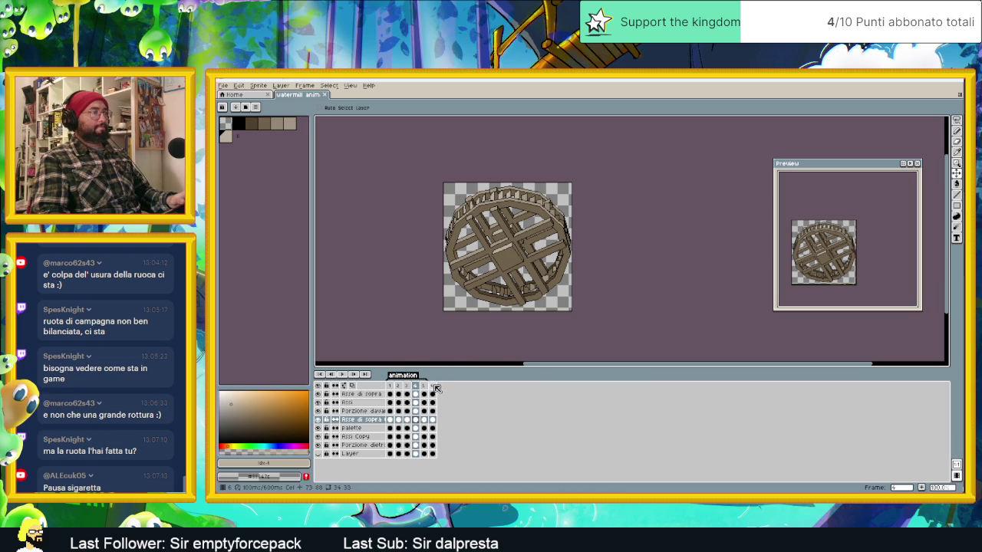
left_click_drag(437, 389, 385, 387)
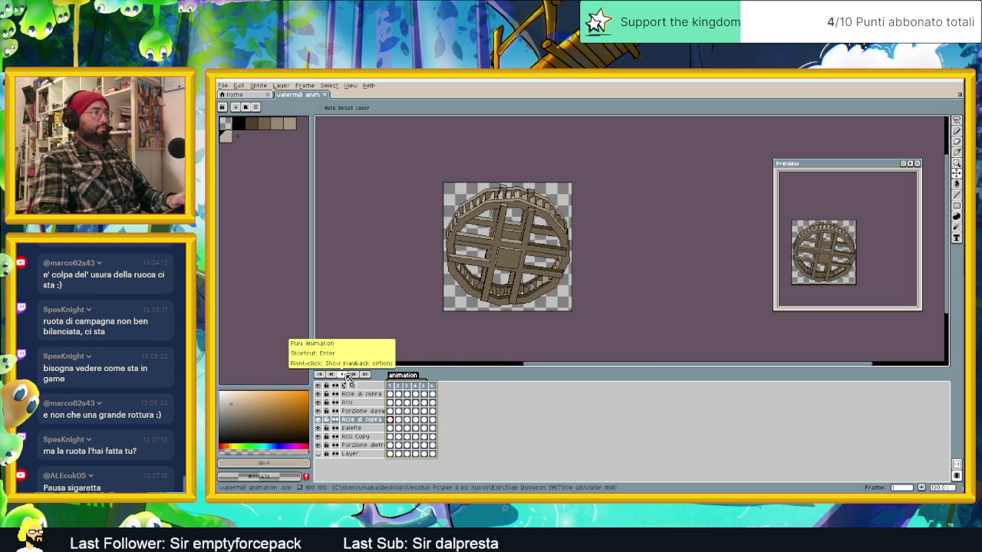
- Play the 6-frame wheel in the preview window, review playback speeds, then play it on the canvas
right_click(349, 376)
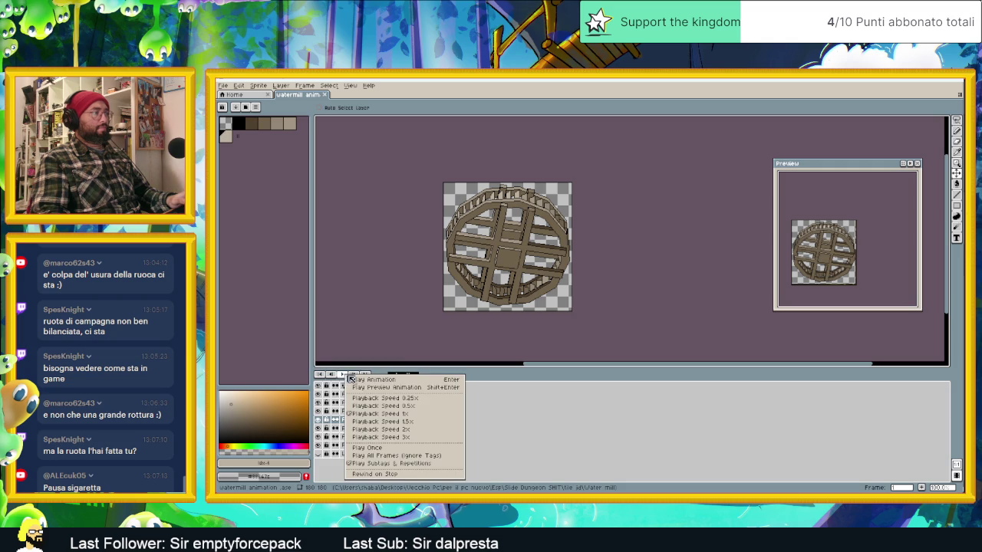
left_click(428, 387)
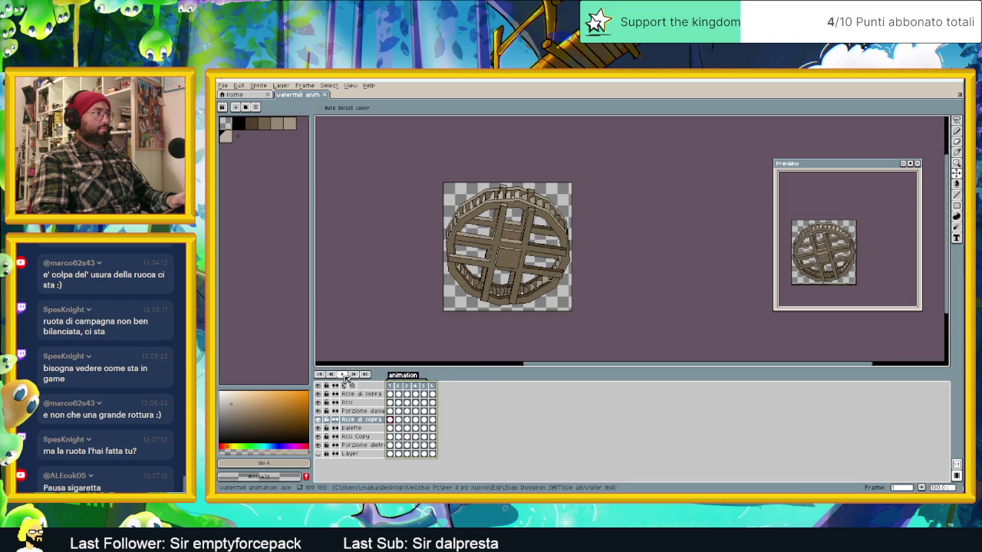
right_click(353, 376)
left_click(407, 394)
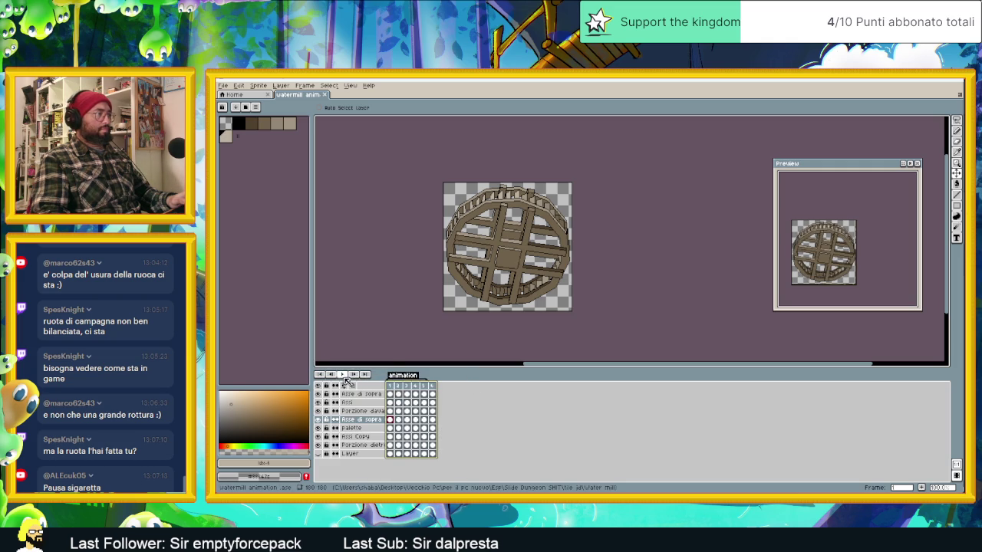
right_click(343, 375)
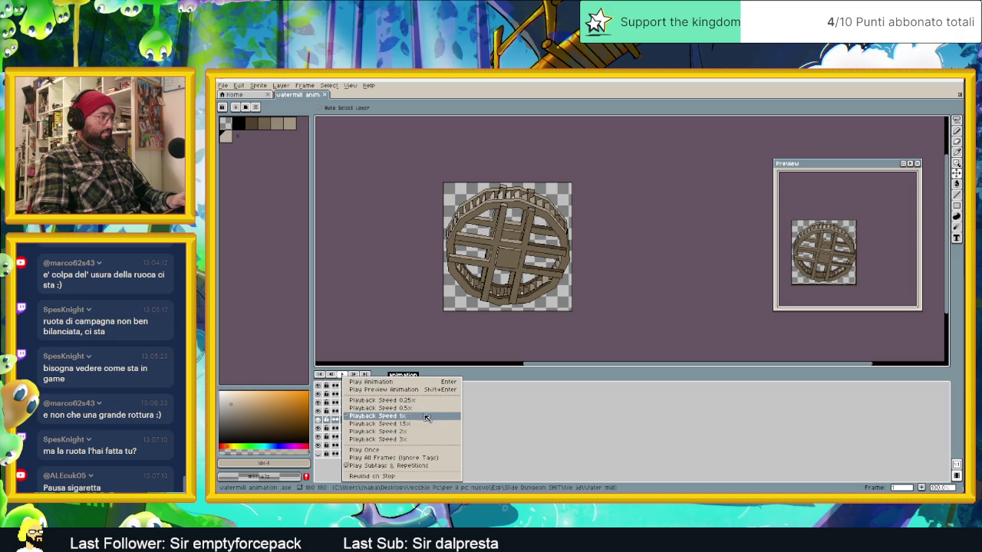
left_click(526, 439)
left_click(345, 376)
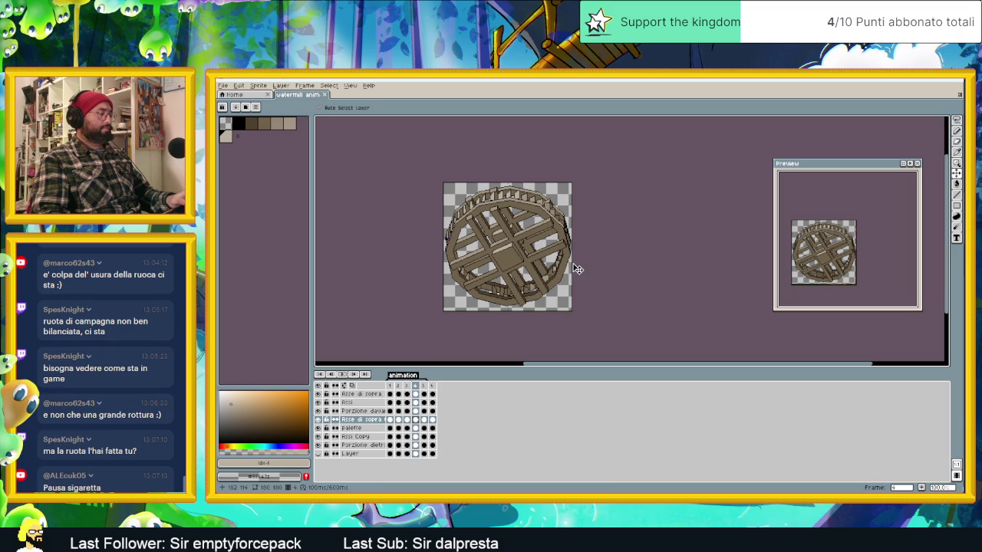
key("ctrl+s")
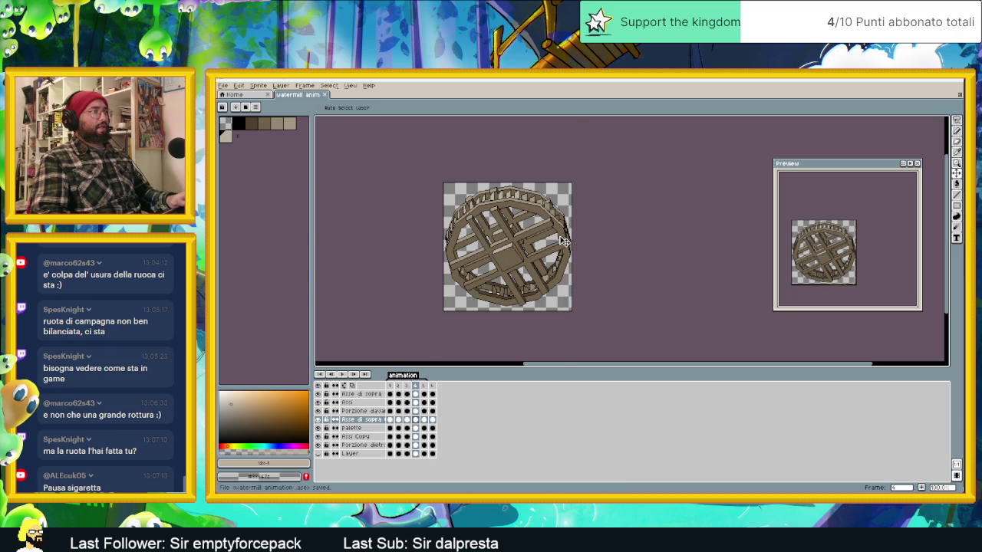
scroll(564, 242, "up", 1)
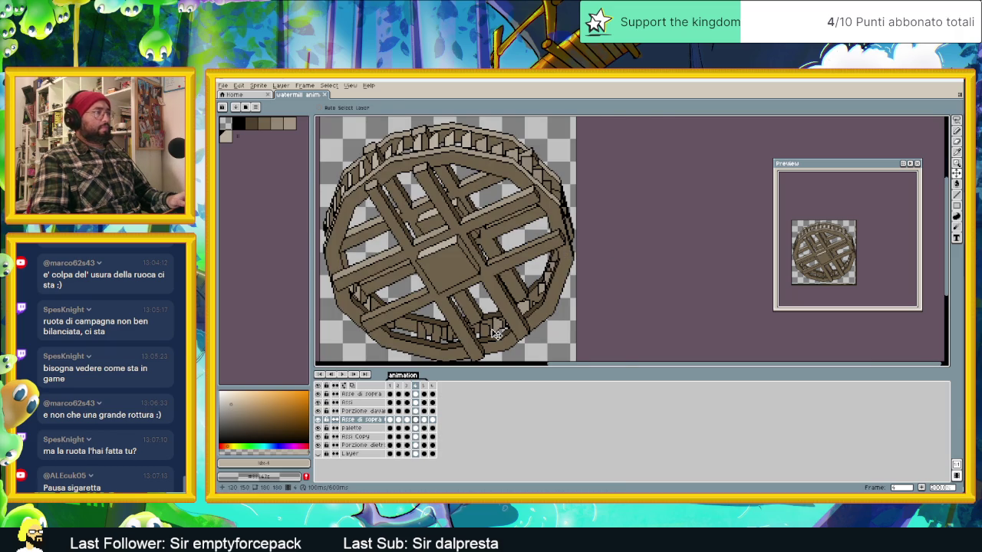
scroll(495, 333, "up", 2)
scroll(529, 345, "up", 1)
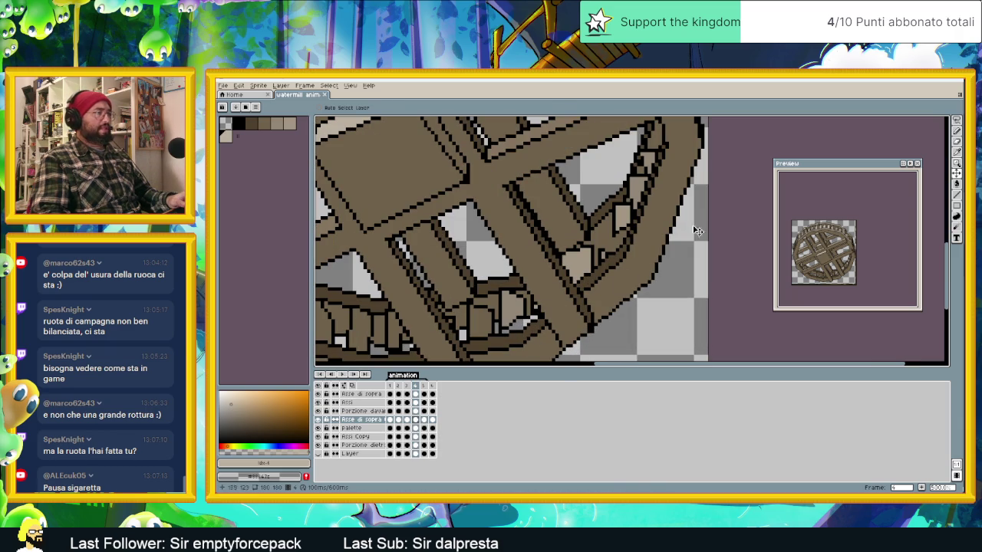
left_click(406, 421)
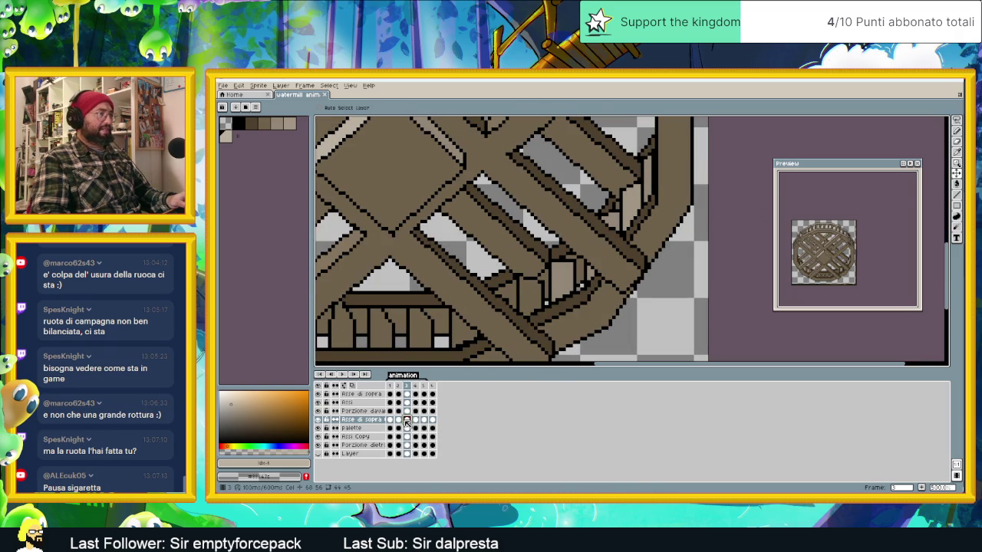
left_click(416, 421)
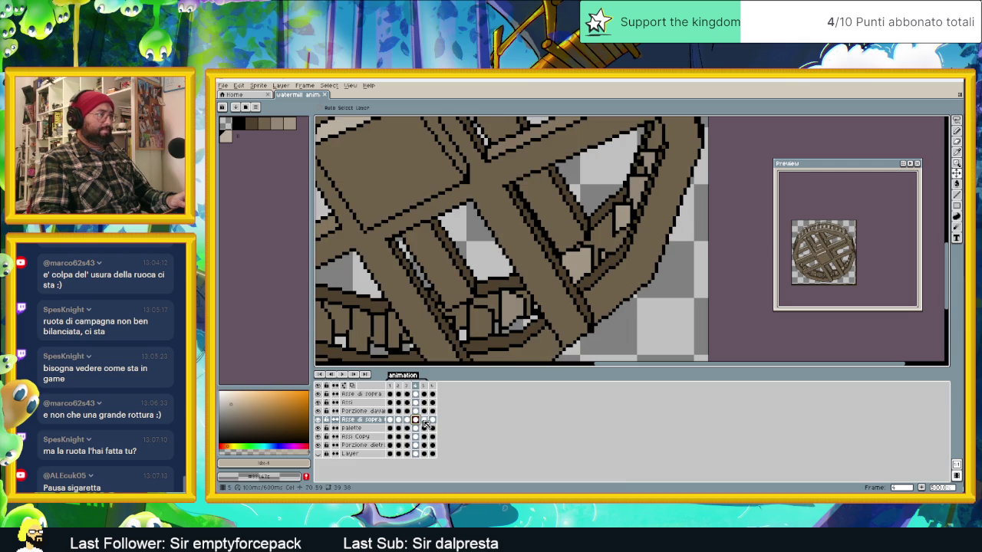
left_click(424, 420)
left_click(432, 420)
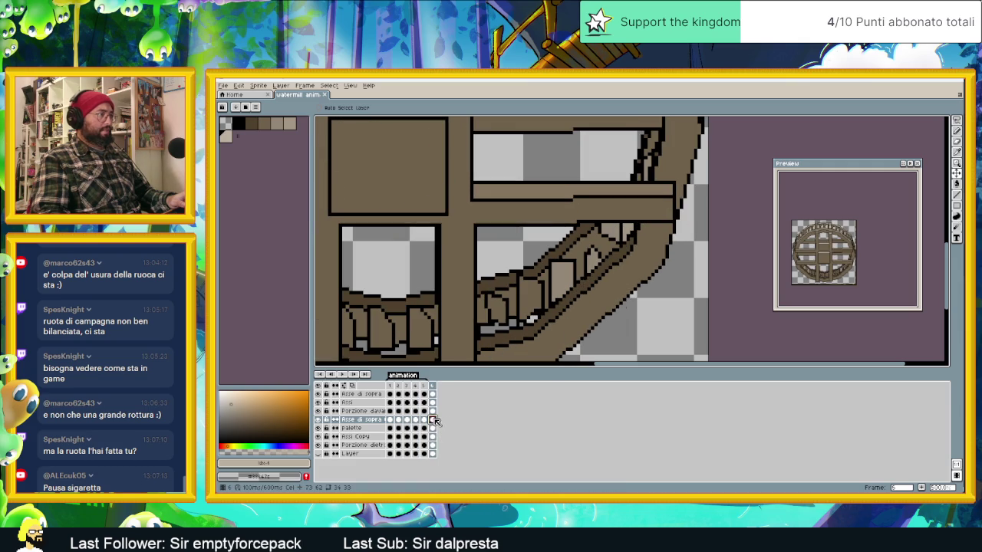
left_click(390, 421)
left_click(399, 420)
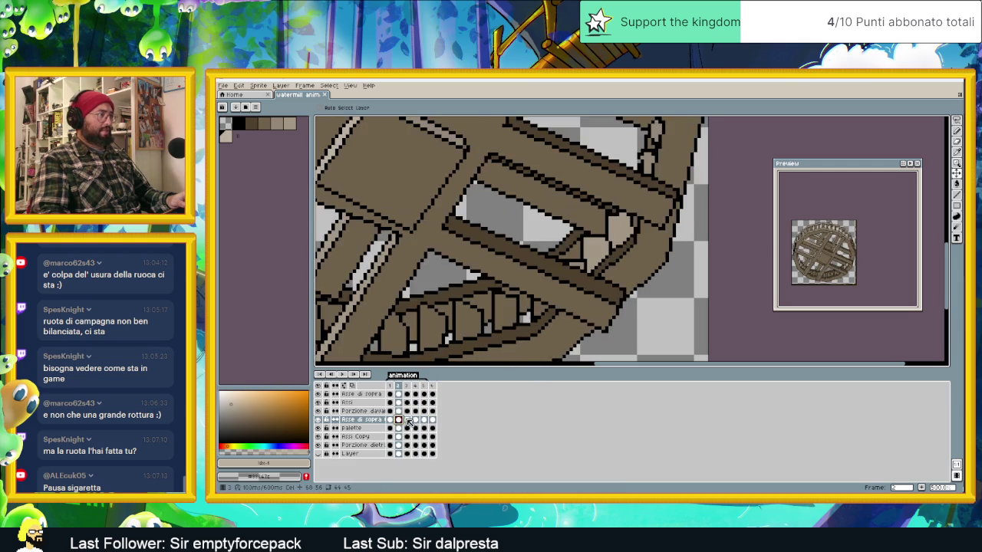
left_click(424, 421)
left_click(432, 420)
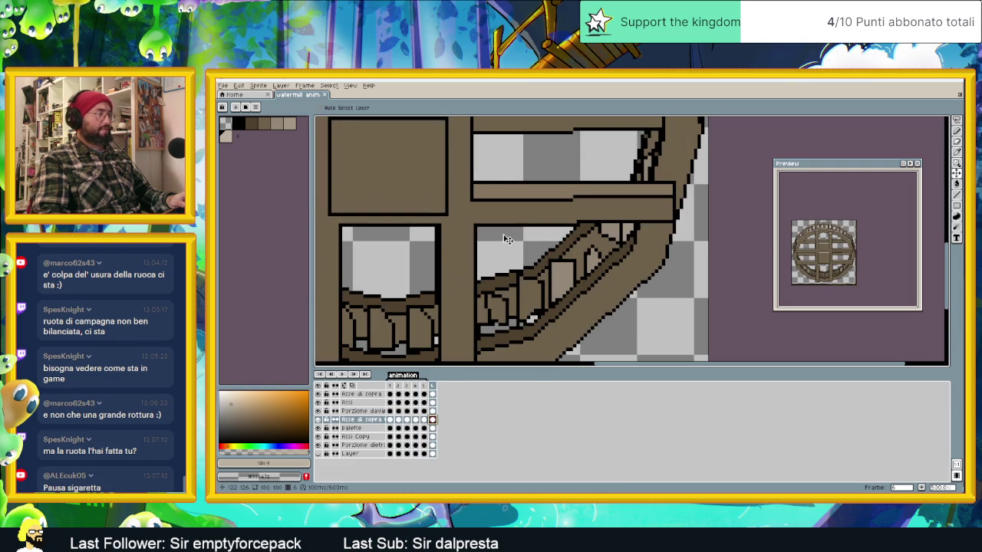
scroll(506, 238, "down", 4)
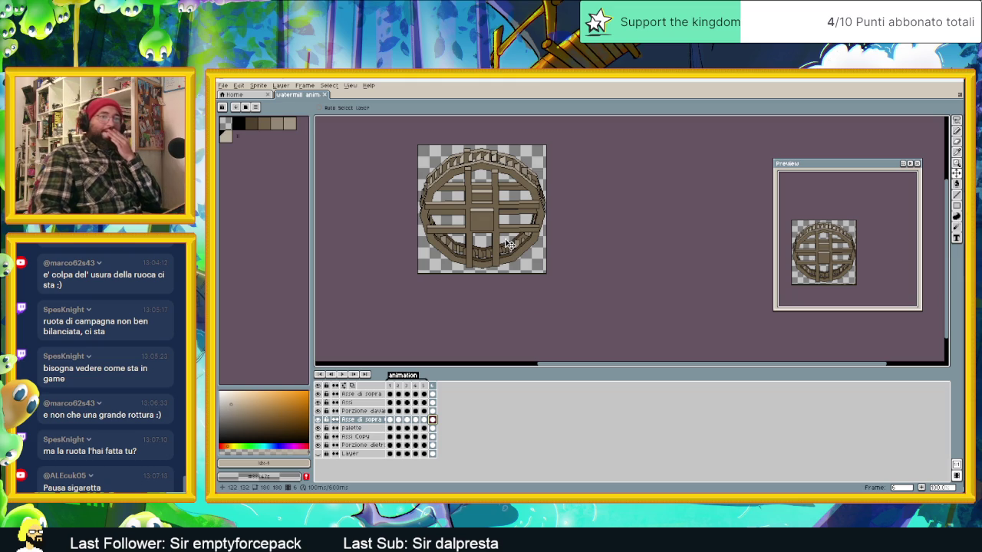
left_click(222, 85)
mouse_move(234, 155)
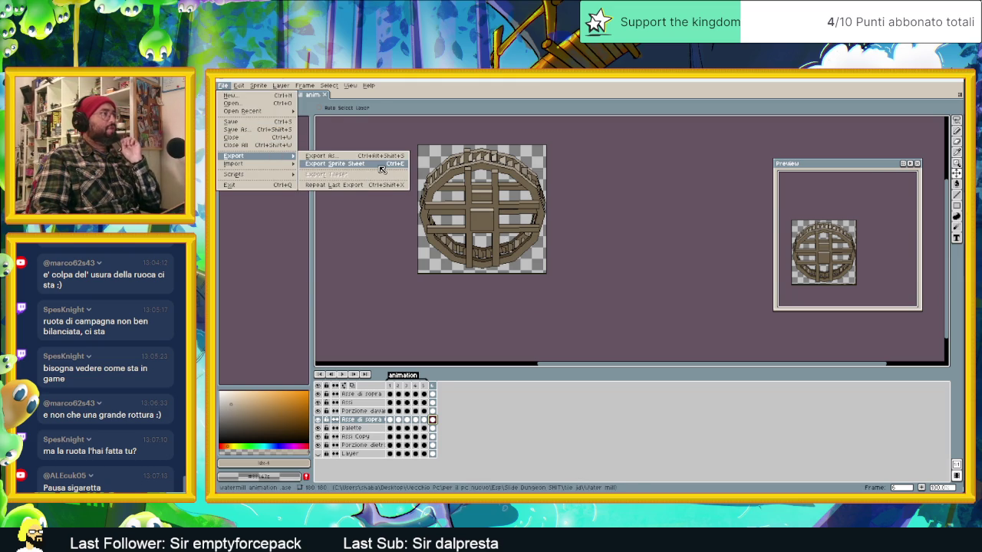
- Export the animation as a sprite sheet with JSON Data enabled
left_click(381, 166)
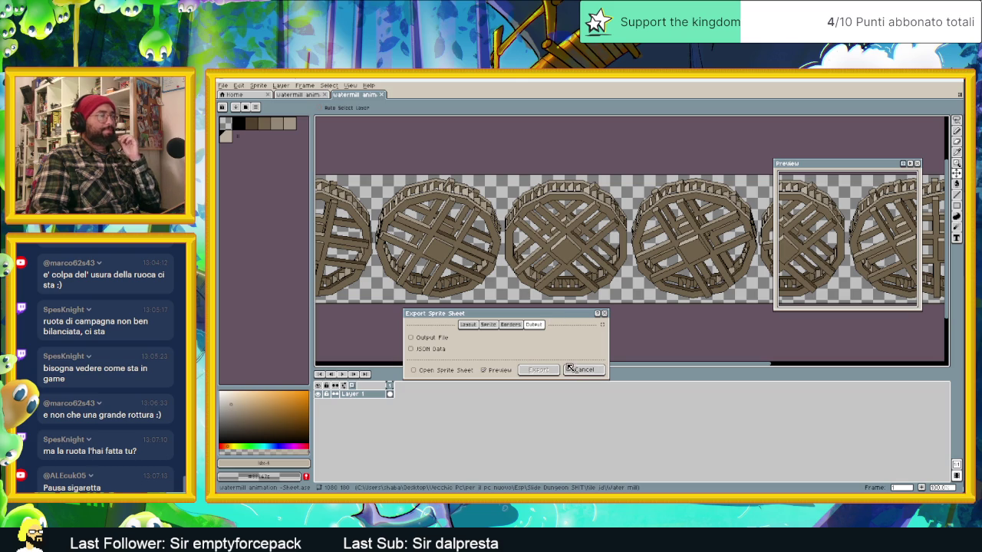
left_click(428, 349)
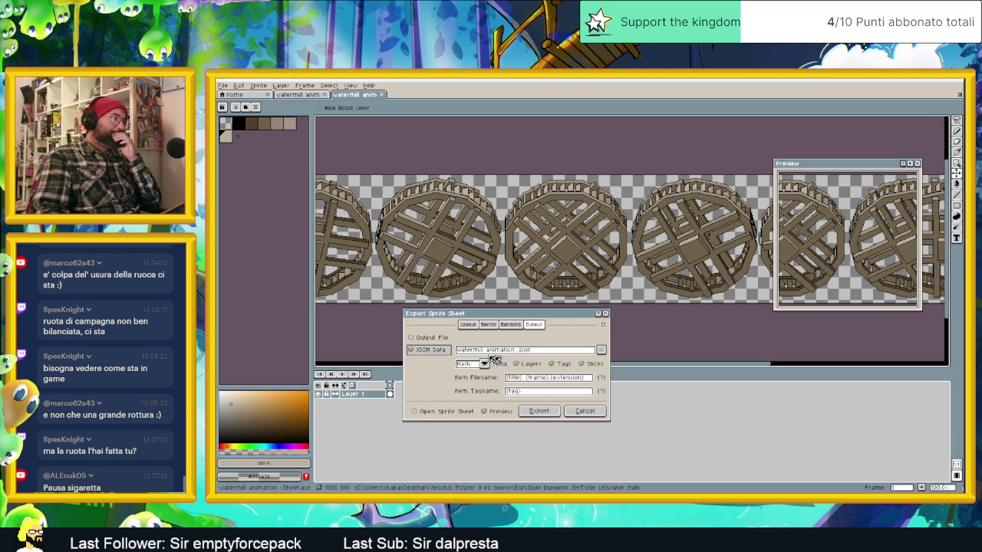
left_click(539, 411)
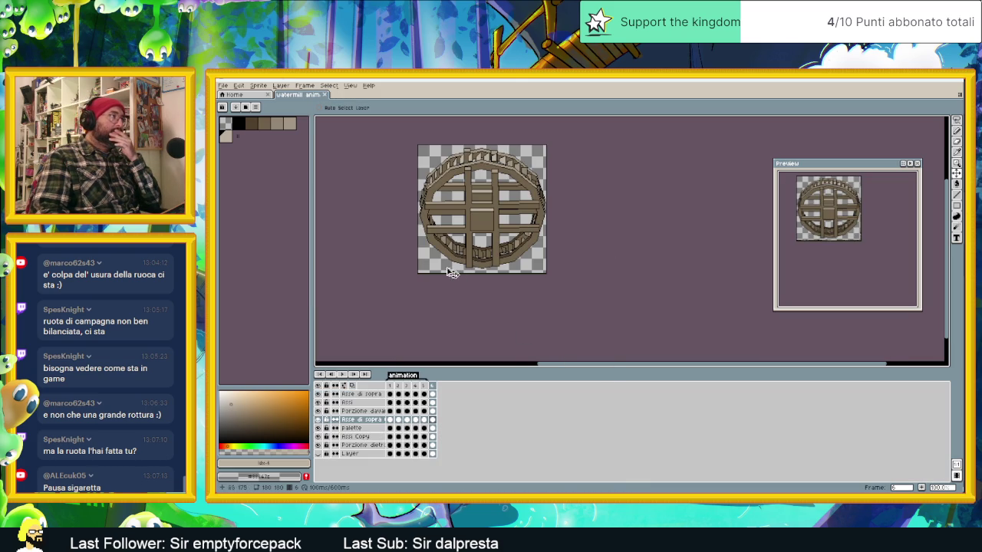
- Re-export the sprite sheet with Output File also enabled, overwriting the existing files
left_click(225, 86)
mouse_move(234, 156)
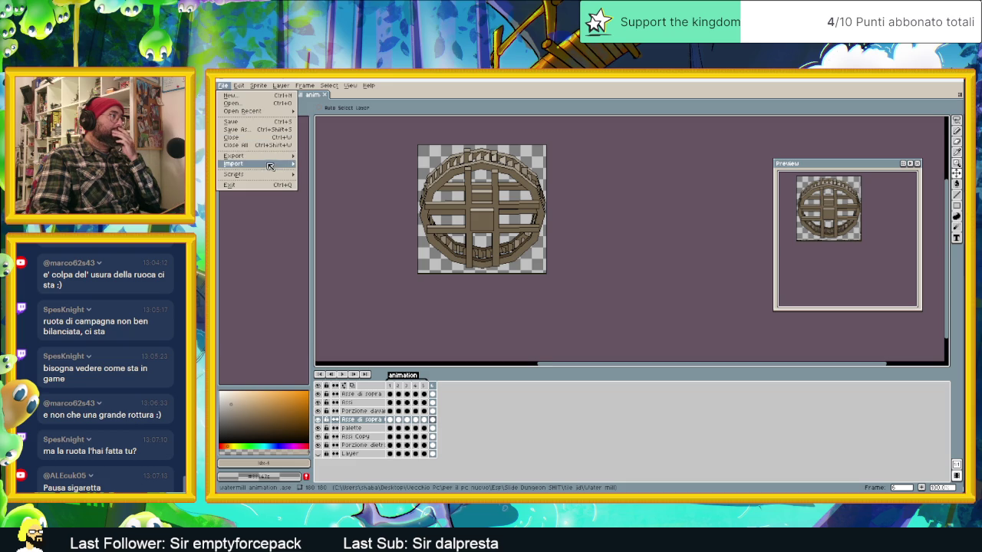
left_click(332, 164)
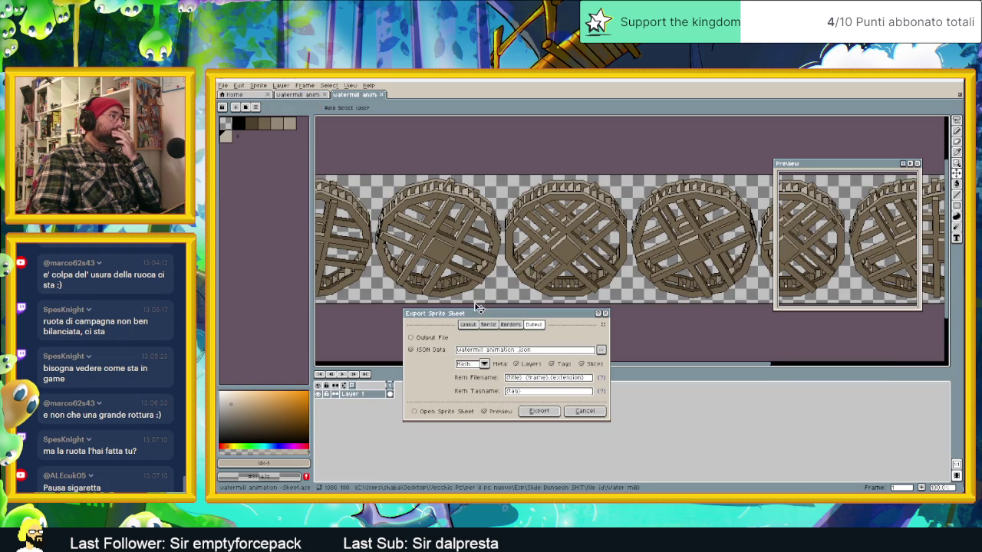
left_click(445, 339)
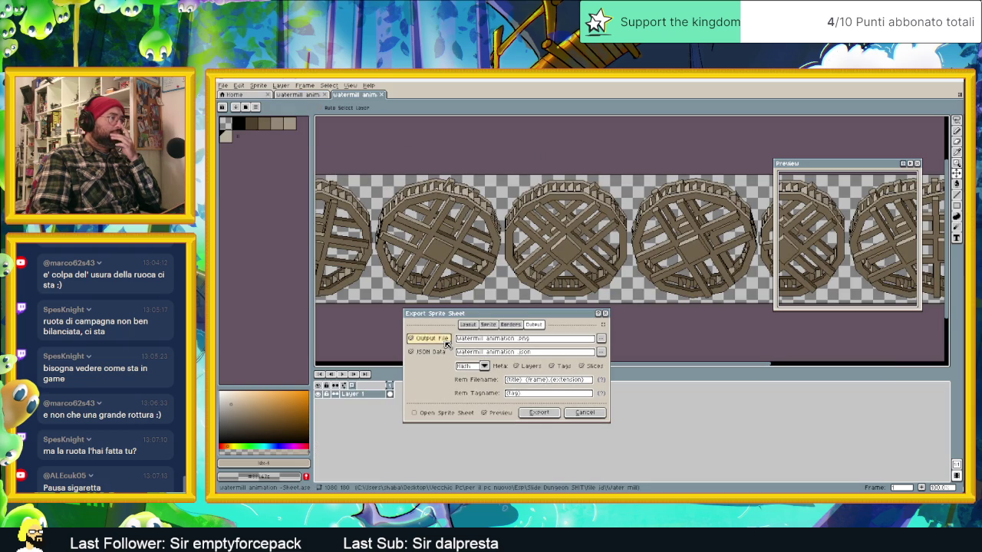
left_click(539, 413)
left_click(567, 309)
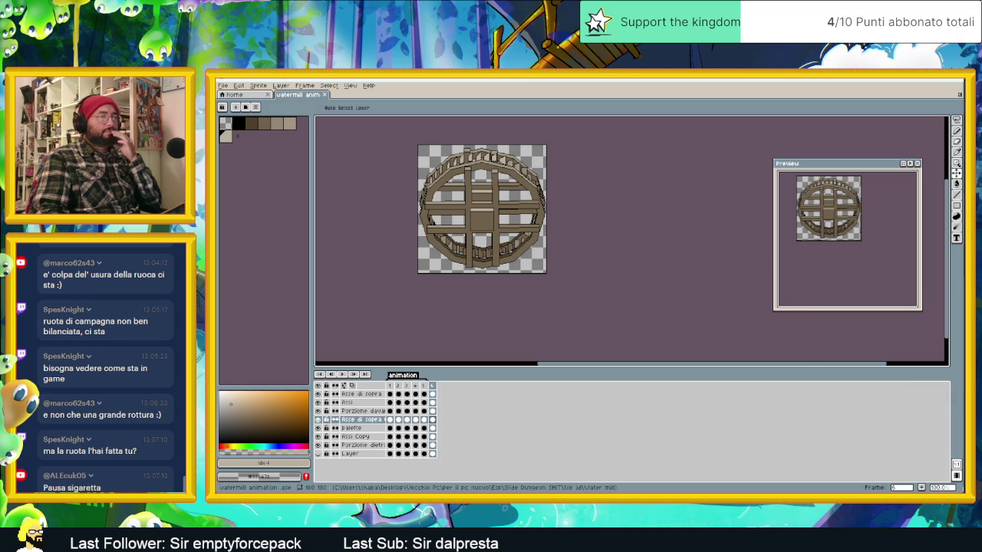
- Preview watermill animation.png from the Water mill folder in File Explorer
key("alt+Tab")
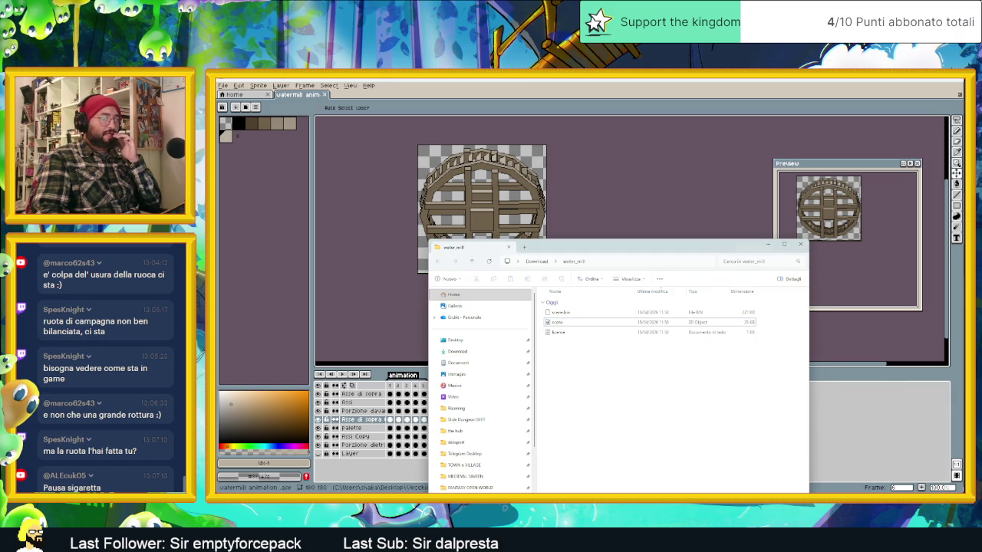
key("alt+Tab")
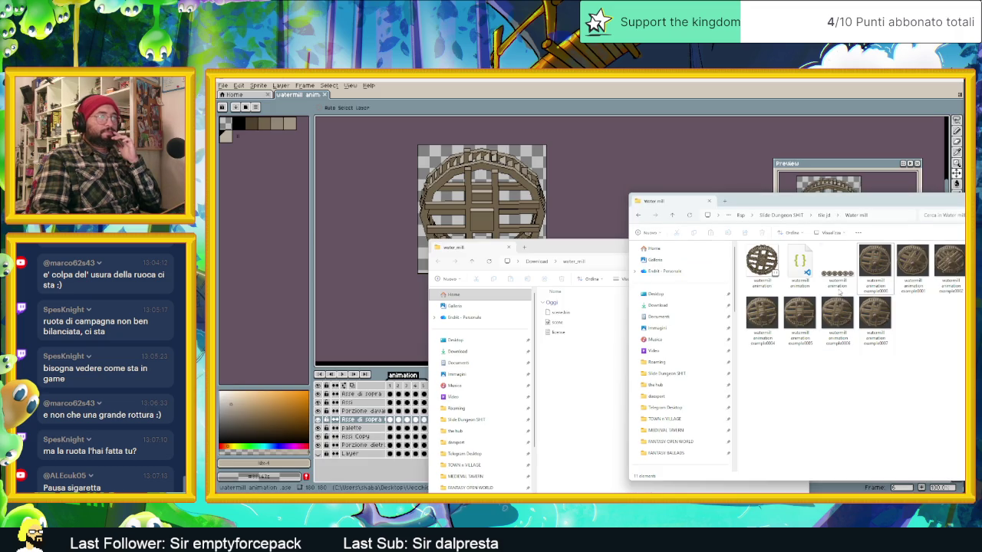
double_click(838, 288)
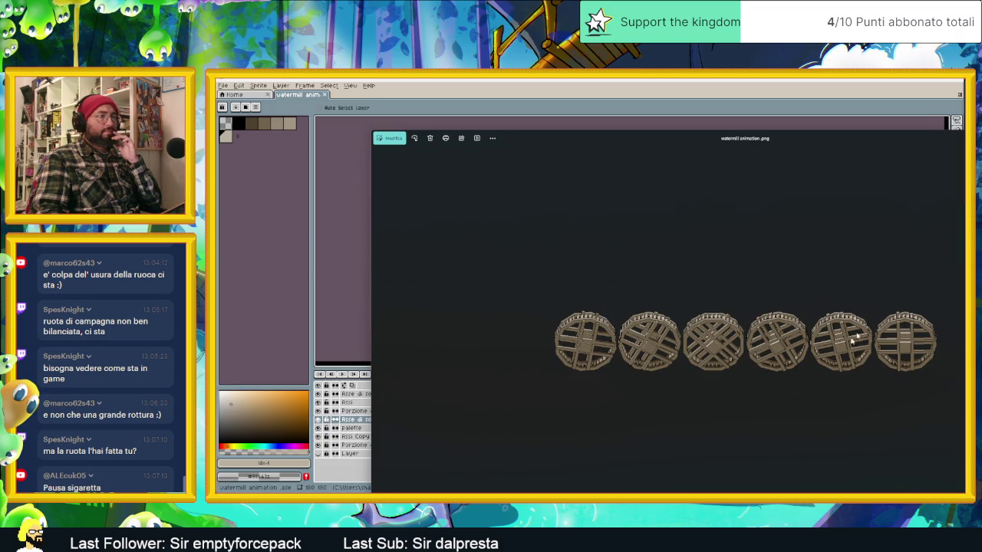
key("alt+F4")
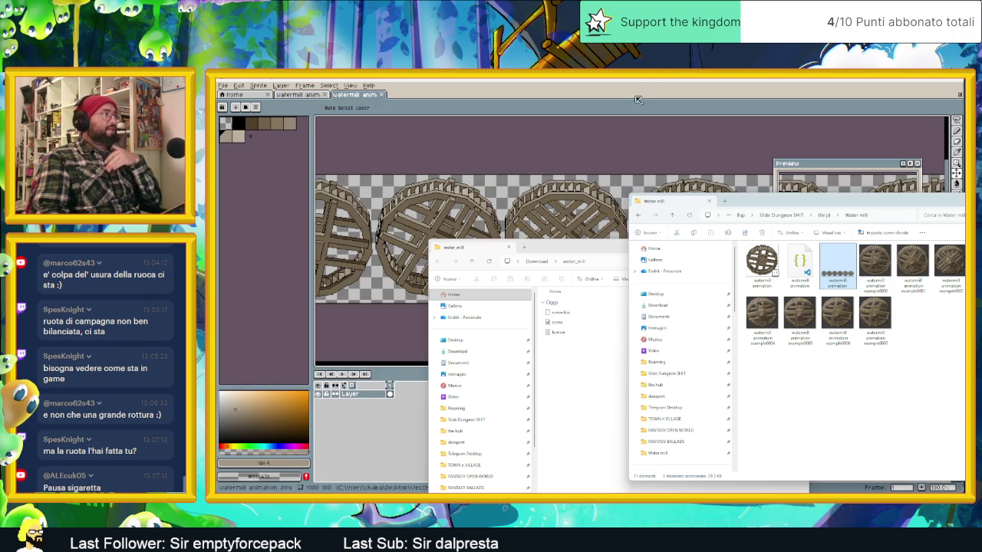
- Drag watermill animation.png into Aseprite as a new document and close the Explorer windows
left_click_drag(839, 269, 504, 139)
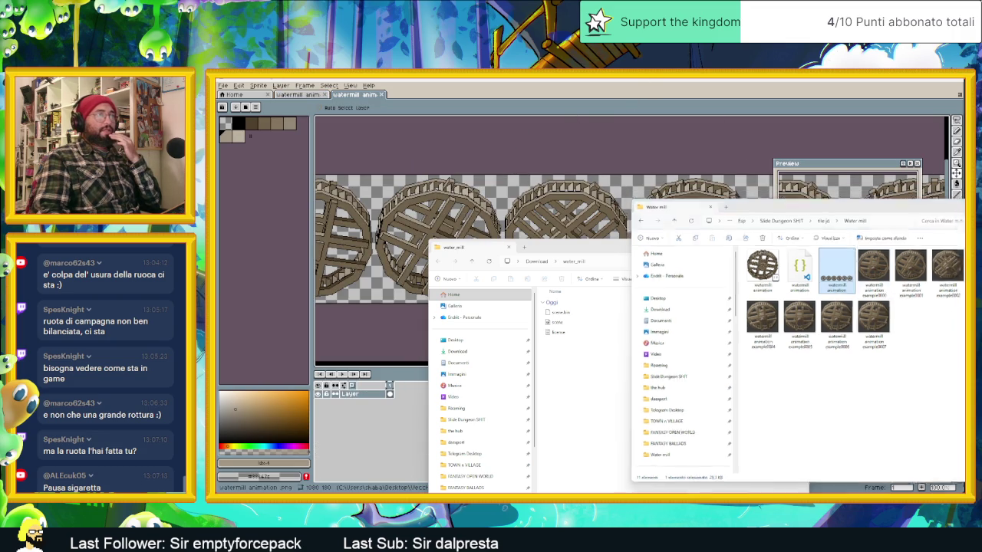
left_click(951, 201)
left_click(771, 248)
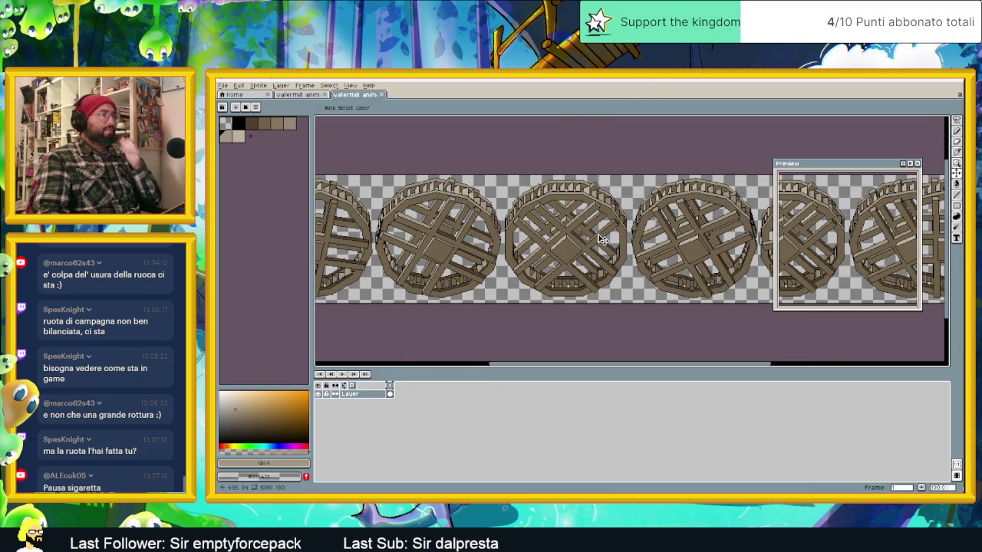
scroll(666, 218, "up", 1)
scroll(613, 255, "up", 1)
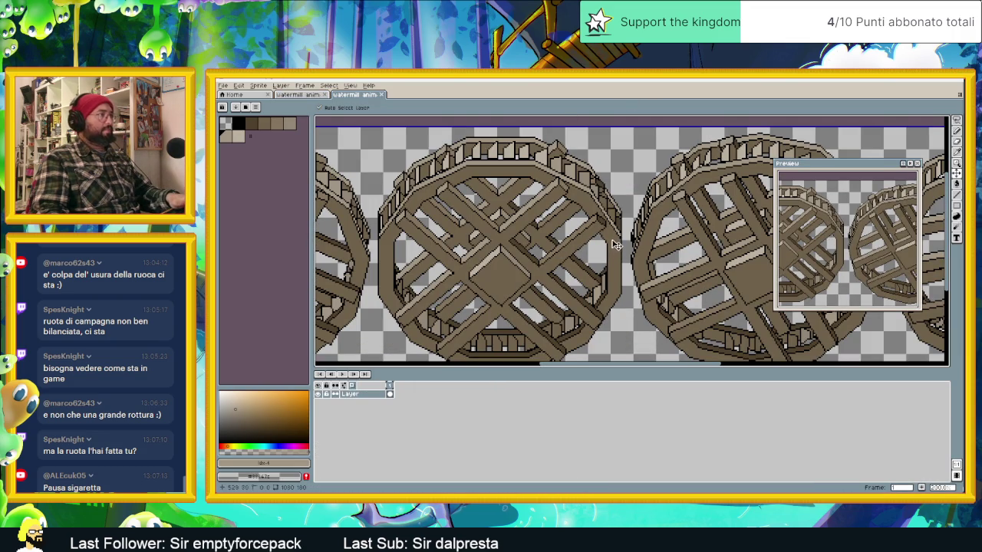
- In Replace Color, set black #000000 as the From colour and a brown as the To colour
key("shift+r")
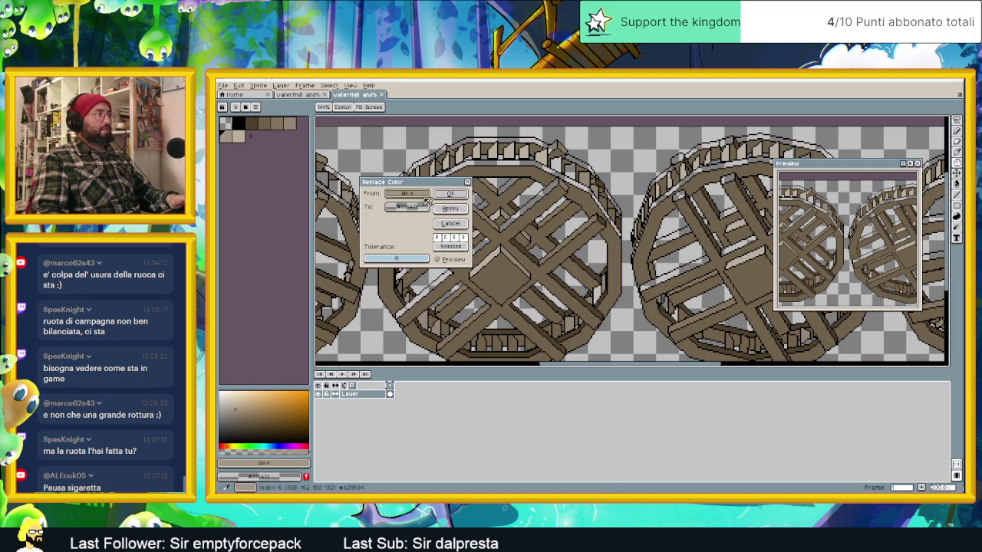
left_click(537, 163)
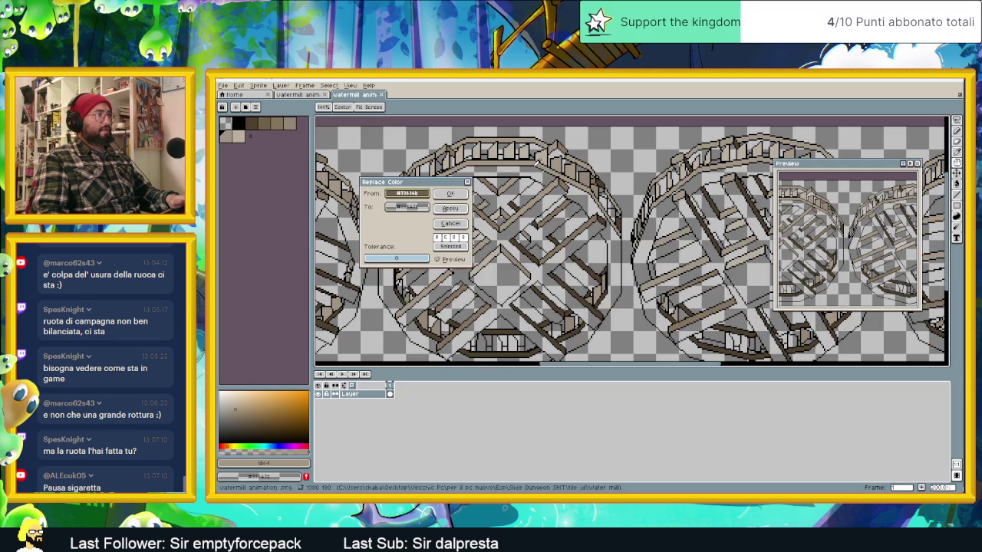
left_click(540, 161)
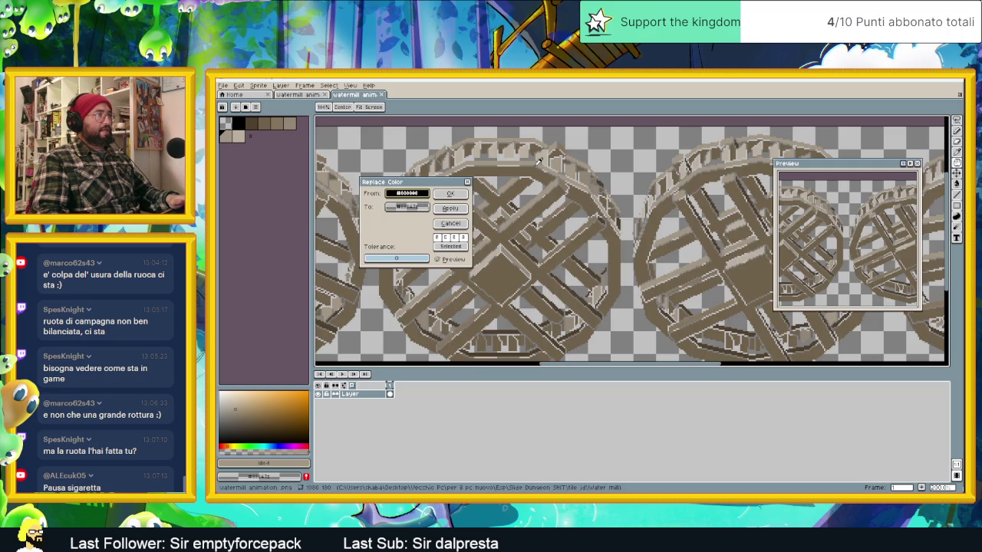
left_click(416, 209)
left_click(497, 198)
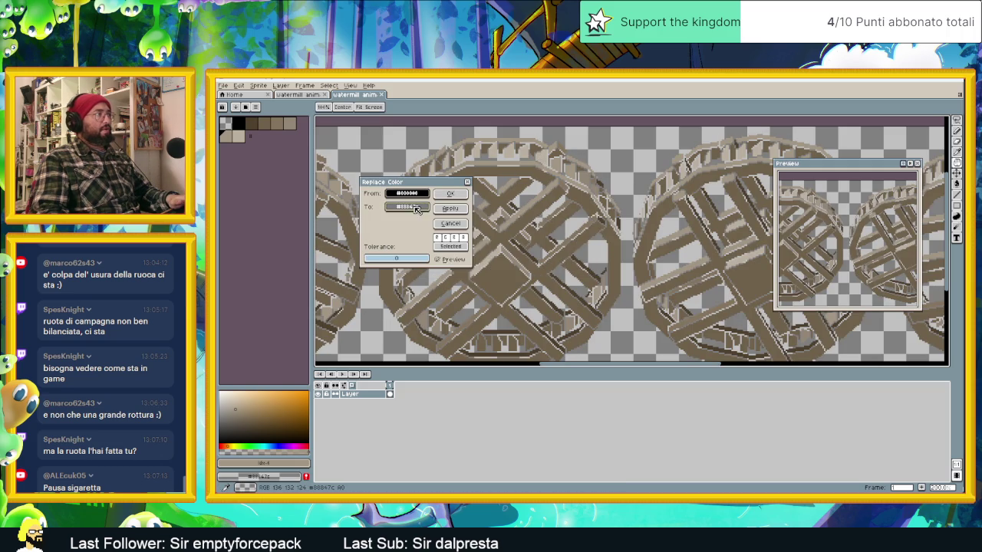
left_click(509, 193)
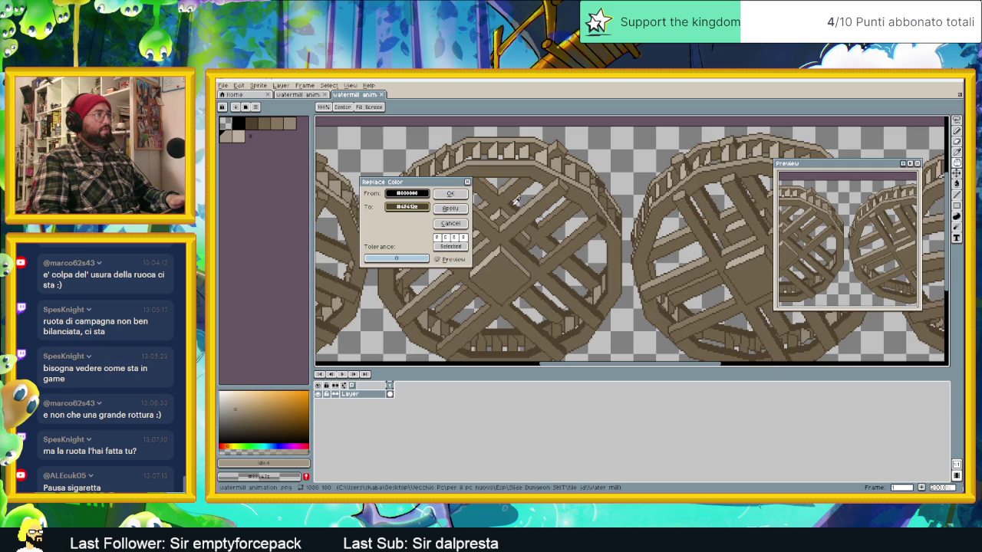
- Darken and saturate the replacement brown with the HSV sliders and apply the recolouring
left_click(421, 207)
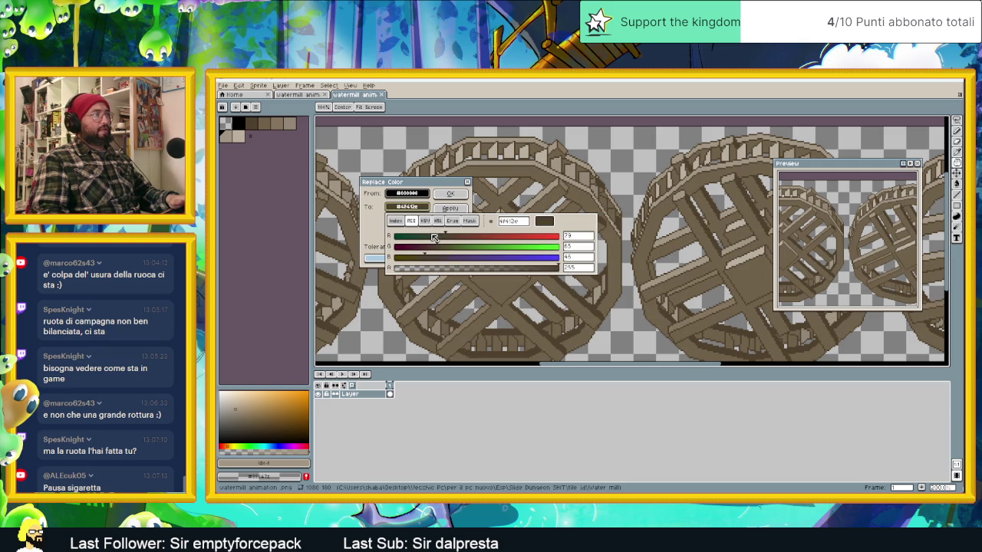
left_click(431, 221)
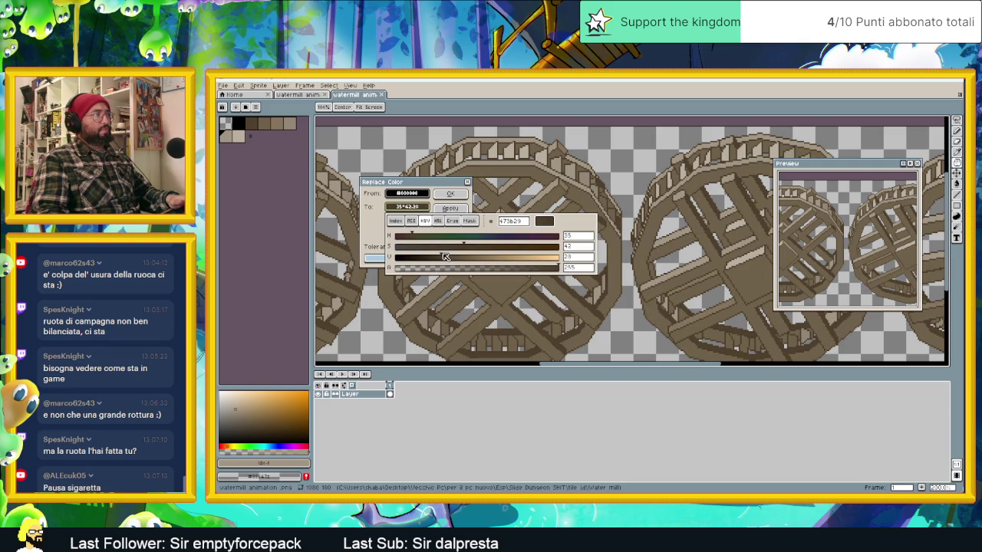
mouse_move(441, 256)
left_mouse_down()
mouse_move(461, 245)
mouse_move(450, 246)
left_mouse_up()
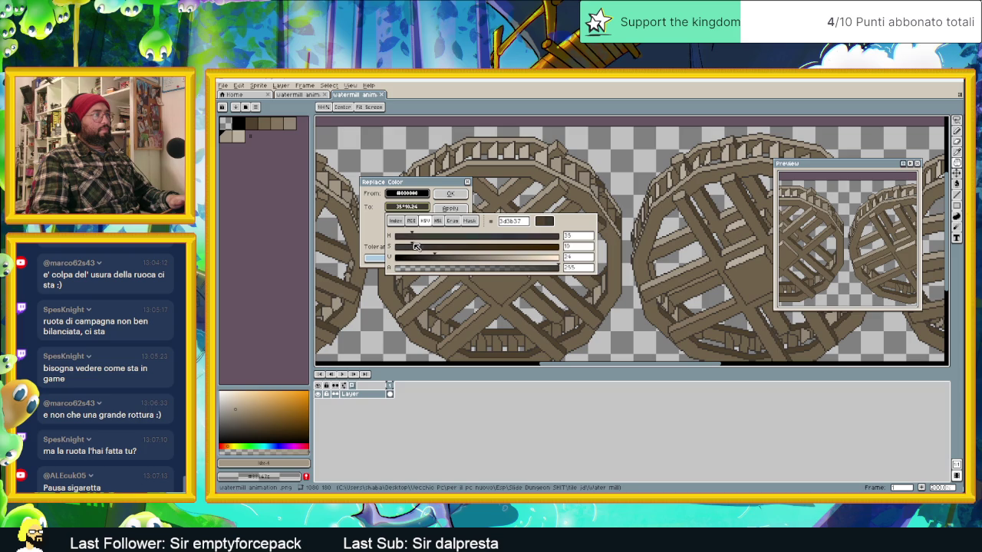
left_click_drag(458, 245, 475, 246)
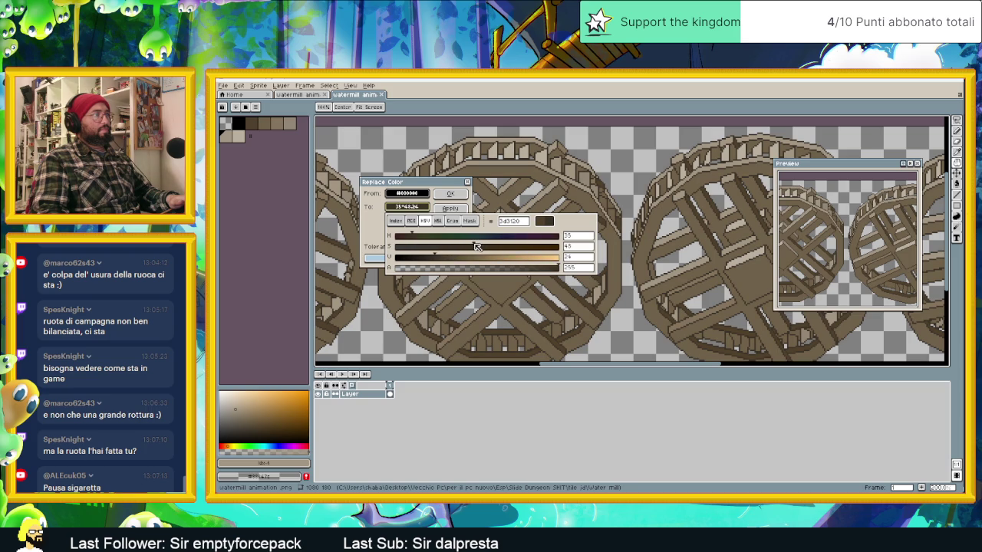
left_click(470, 201)
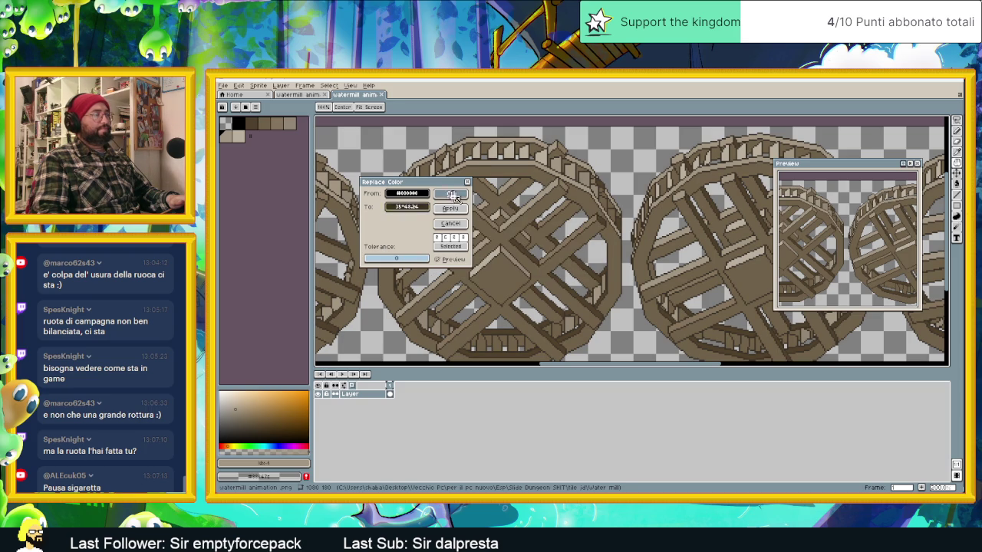
left_click(454, 196)
scroll(552, 281, "down", 2)
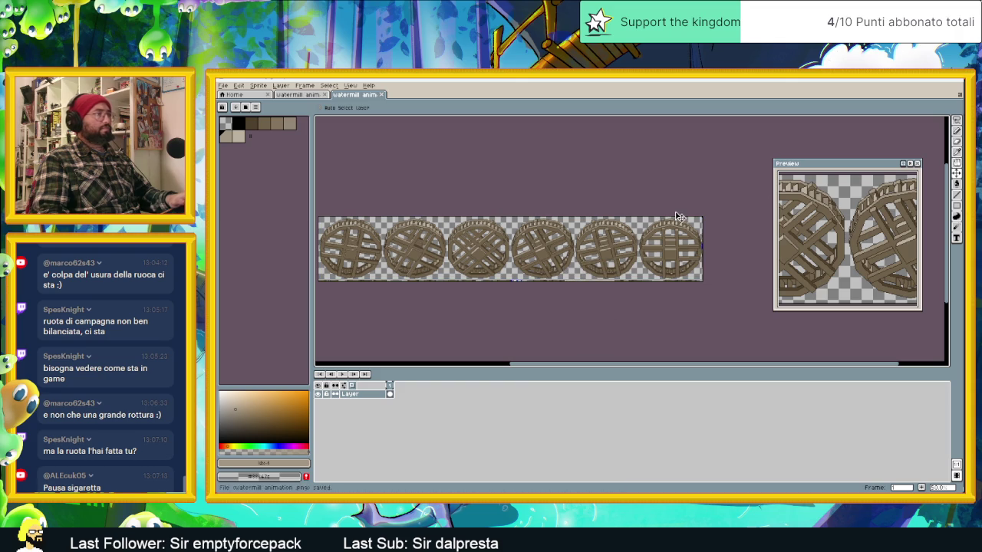
key("alt+Tab")
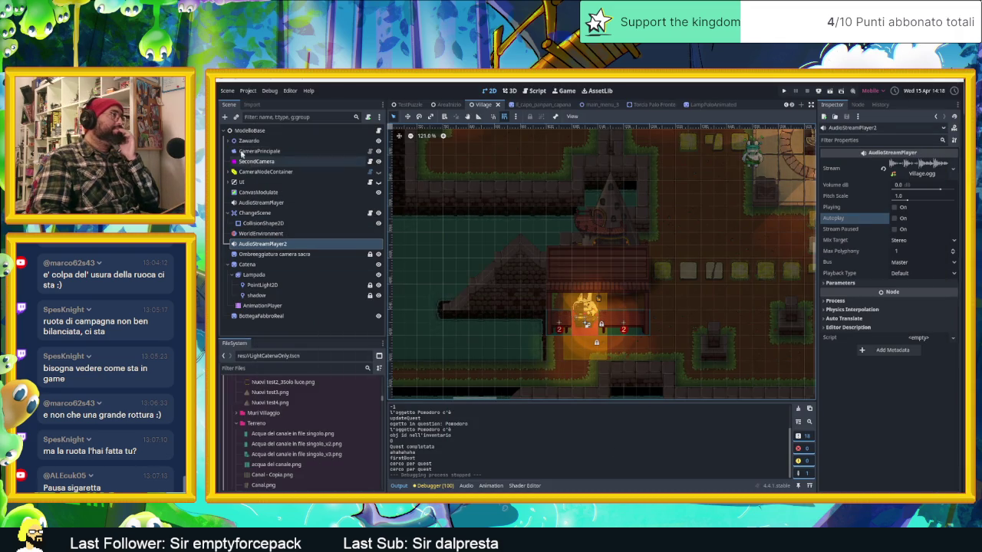
- Expand Zawardo, collapse the Oggetti and Luce gigante groups, and select Tiles
left_click(241, 142)
left_click(226, 141)
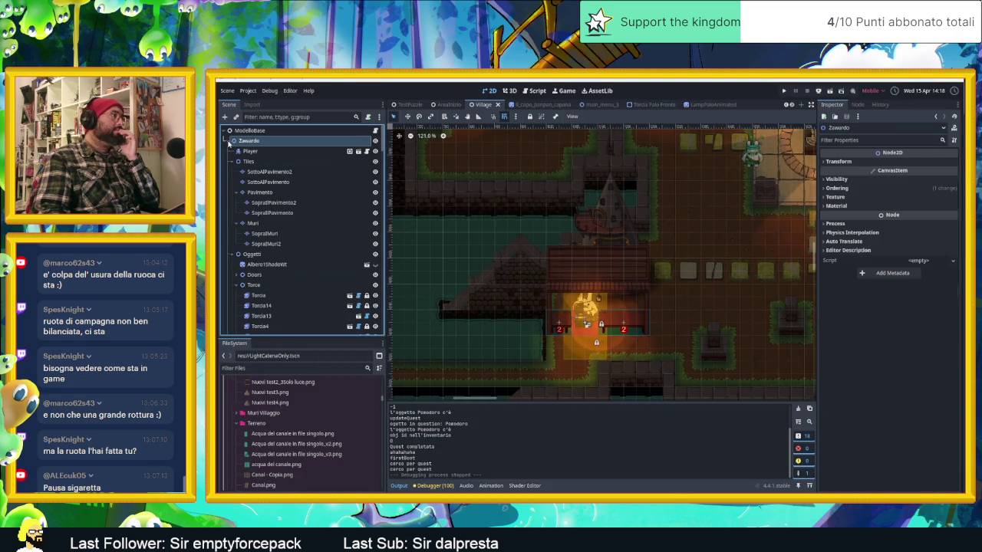
left_click(238, 255)
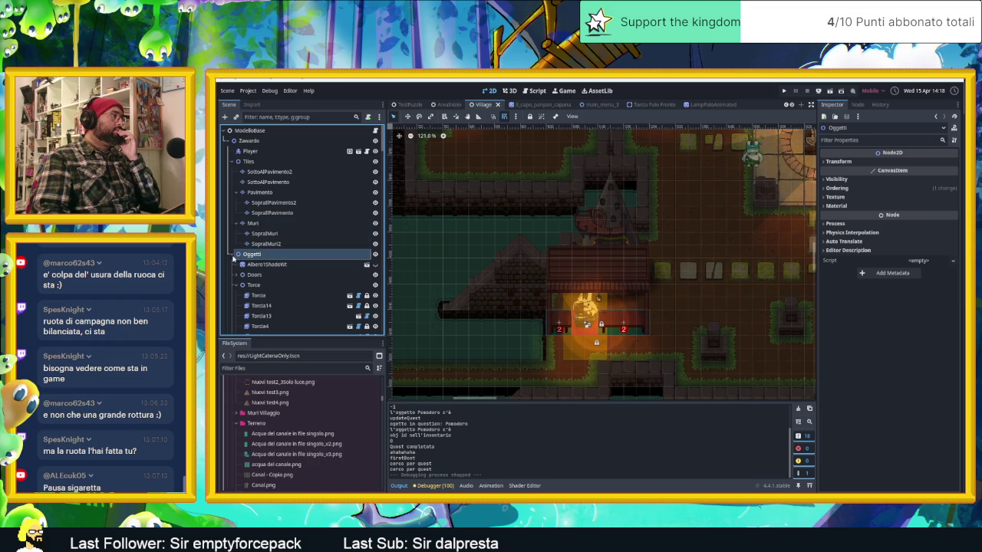
left_click(232, 256)
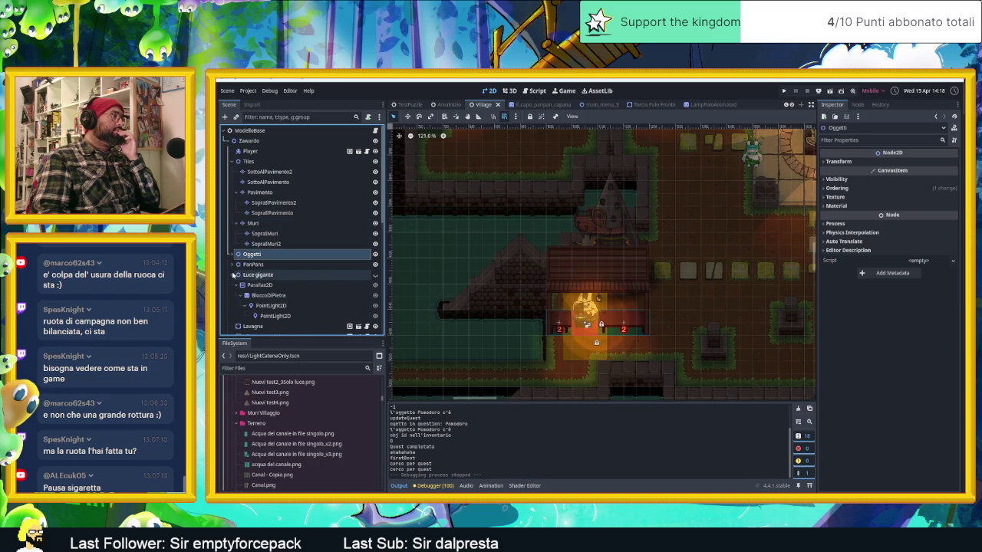
left_click(233, 275)
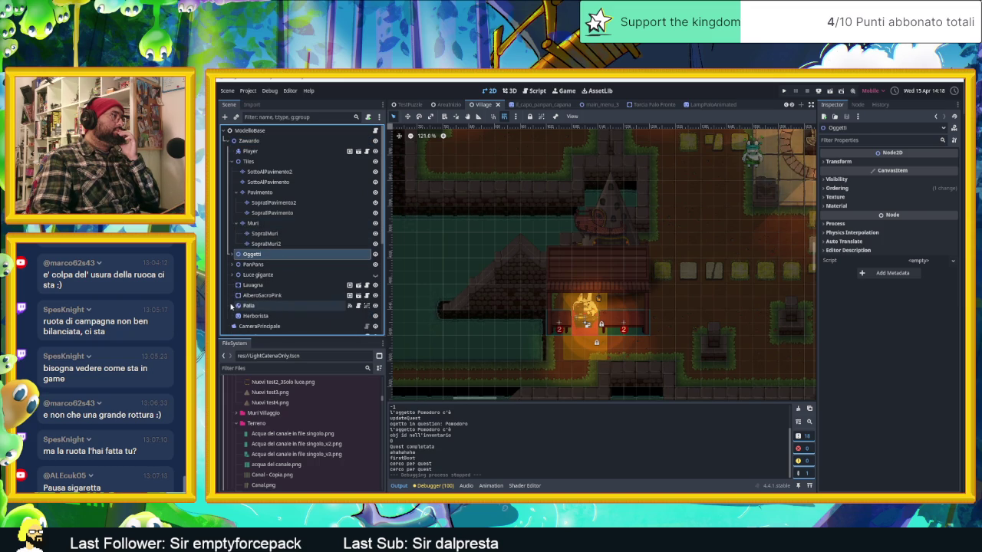
left_click(244, 162)
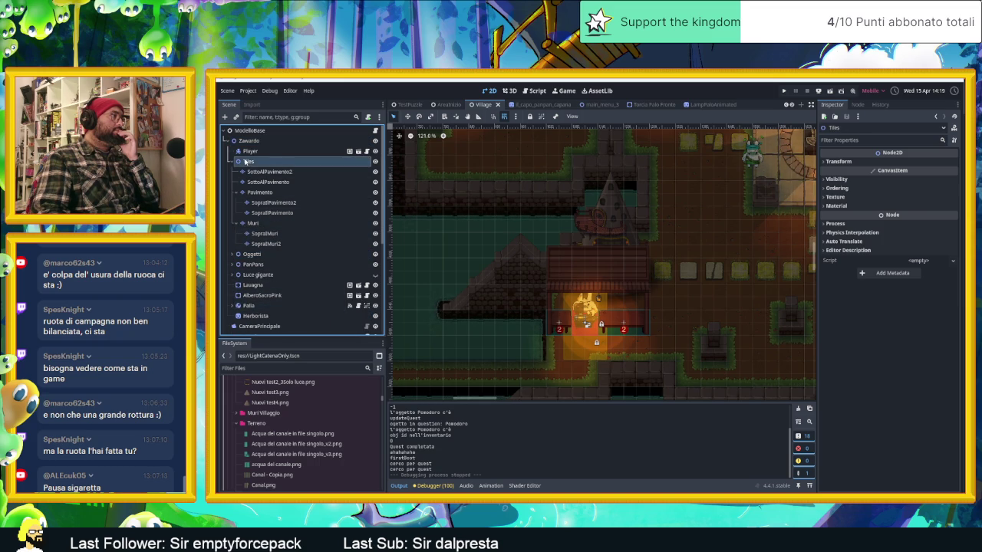
- Add an AnimatedSprite2D child under Tiles by searching 'anima'
right_click(245, 161)
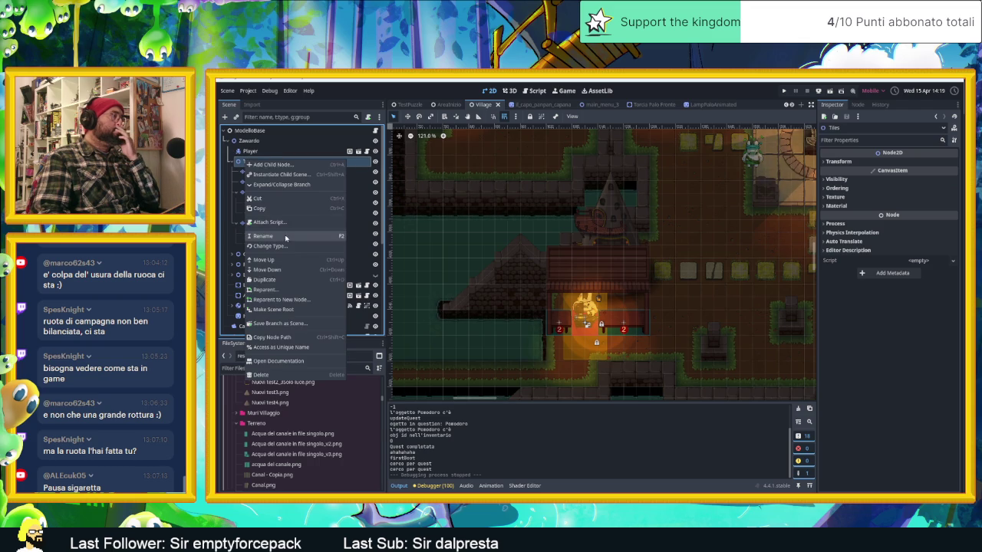
left_click(225, 121)
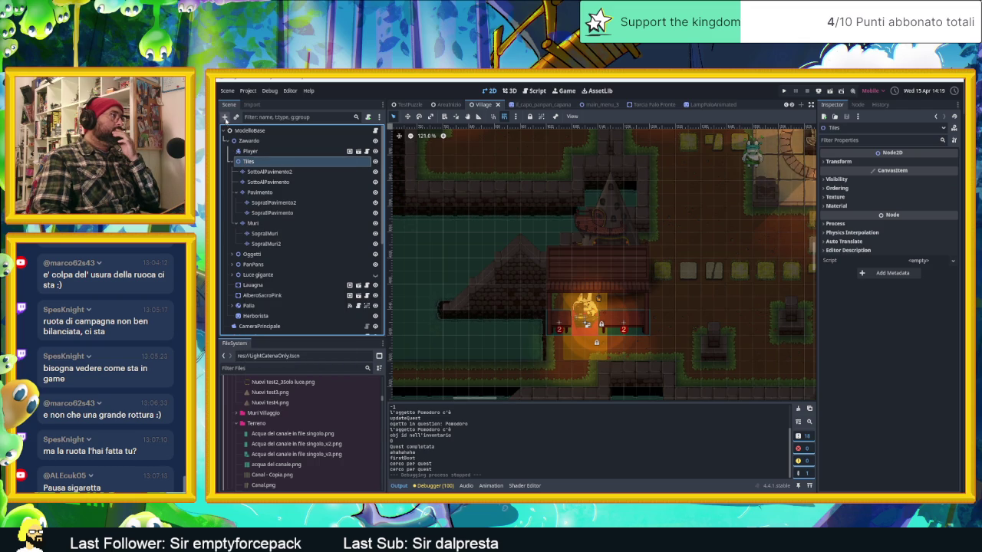
left_click(226, 116)
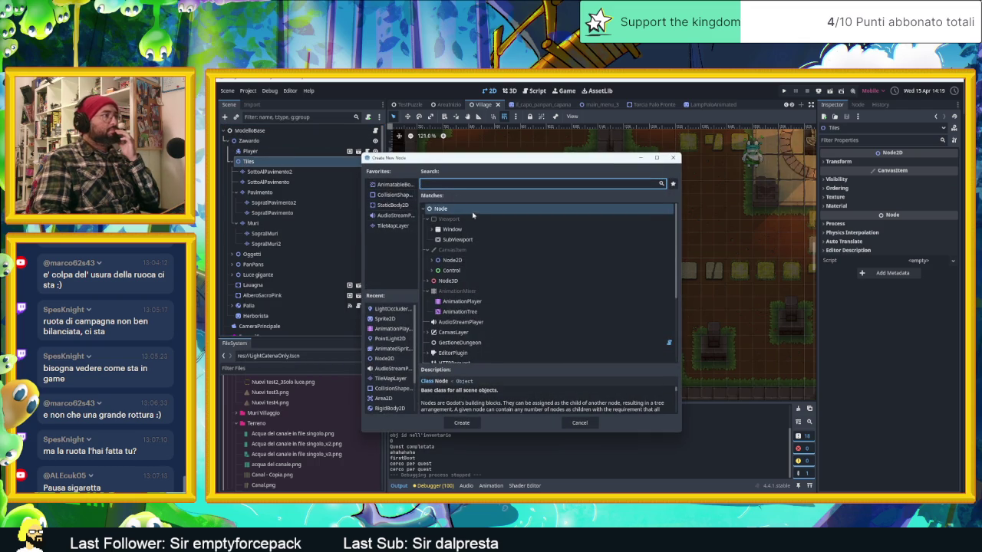
type("anima")
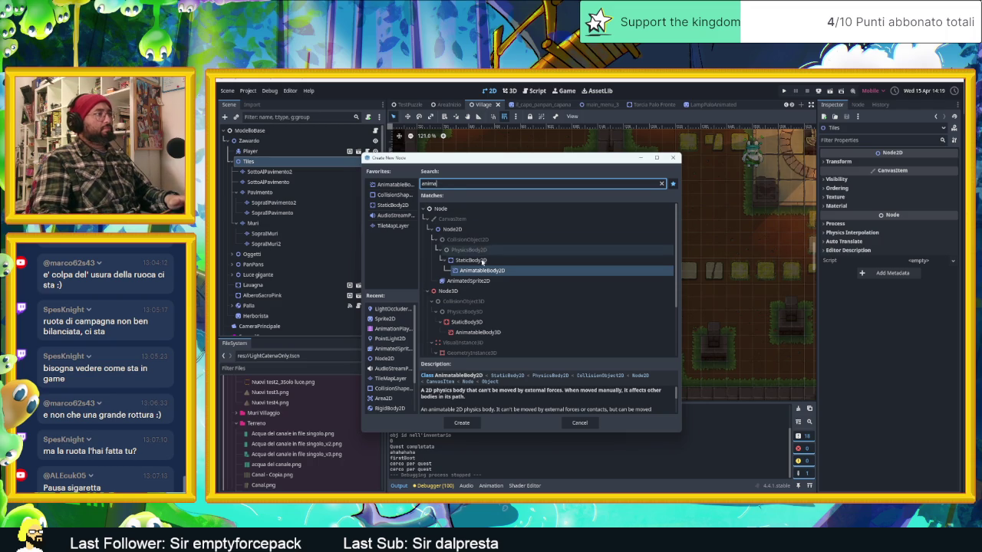
left_click(483, 281)
double_click(482, 280)
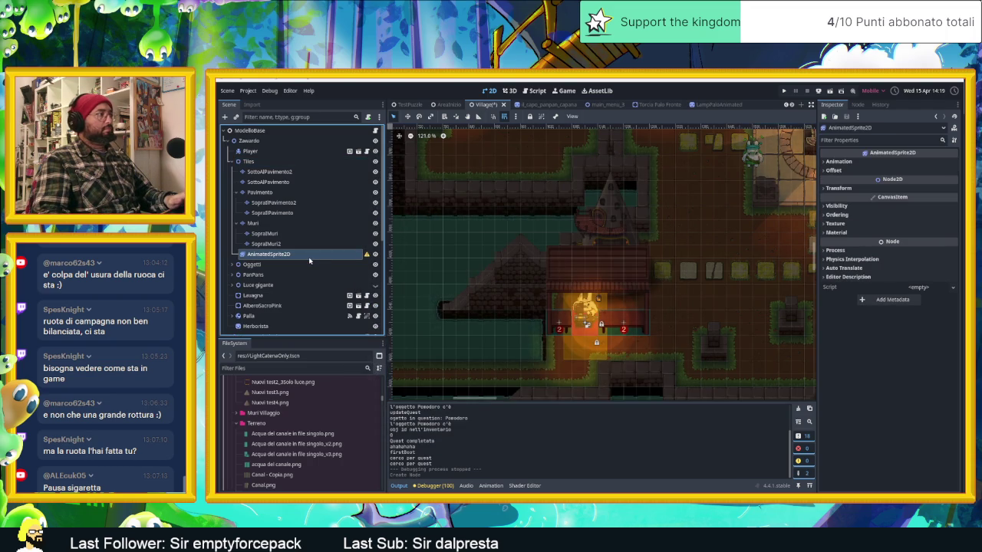
- Filter the FileSystem for 'legnosi' and open the Legnosita folder
scroll(290, 395, "up", 3)
scroll(290, 395, "down", 5)
scroll(290, 395, "down", 5)
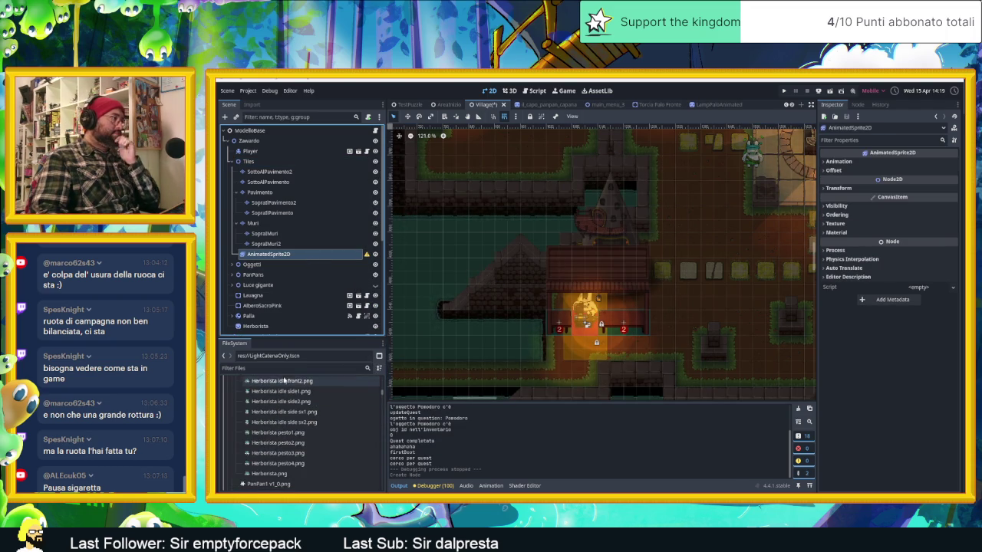
left_click(286, 368)
type("legnosi")
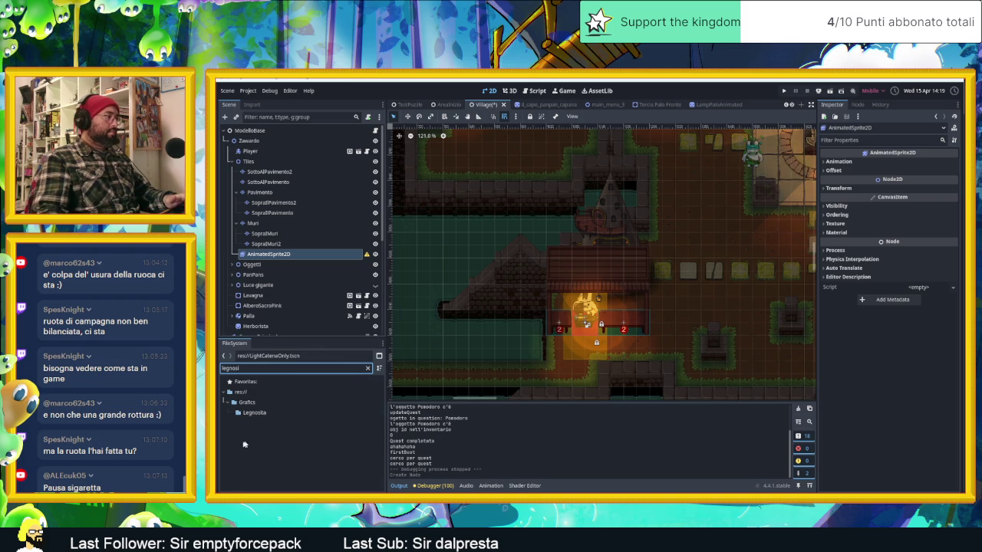
left_click(249, 416)
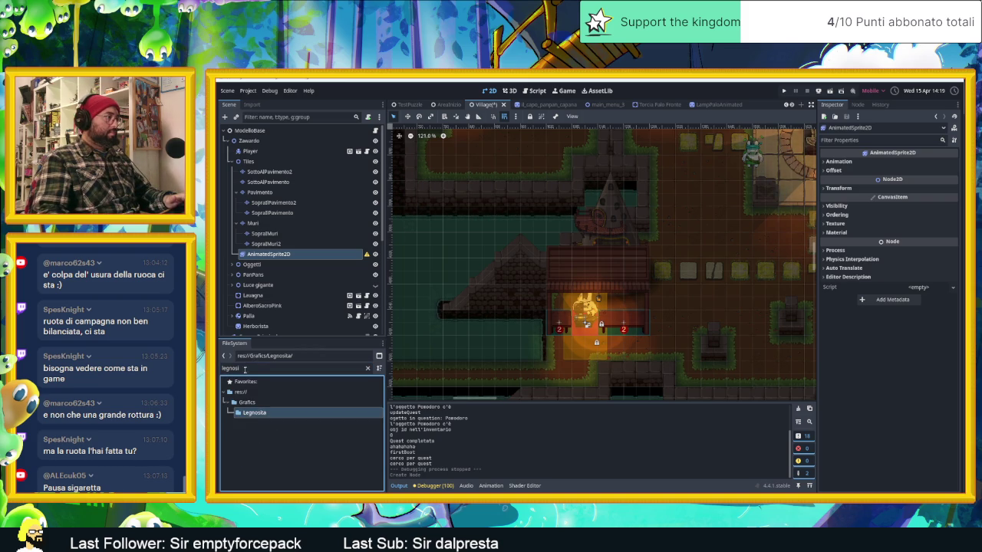
double_click(299, 413)
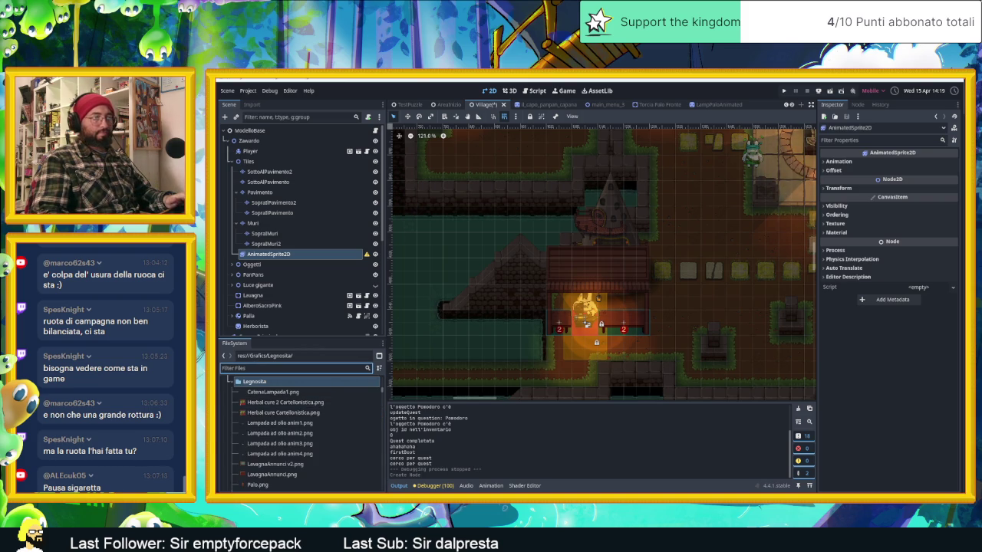
- Locate and select watermill animation.png in the Legnosita folder
key("alt+Tab")
key("alt+Tab")
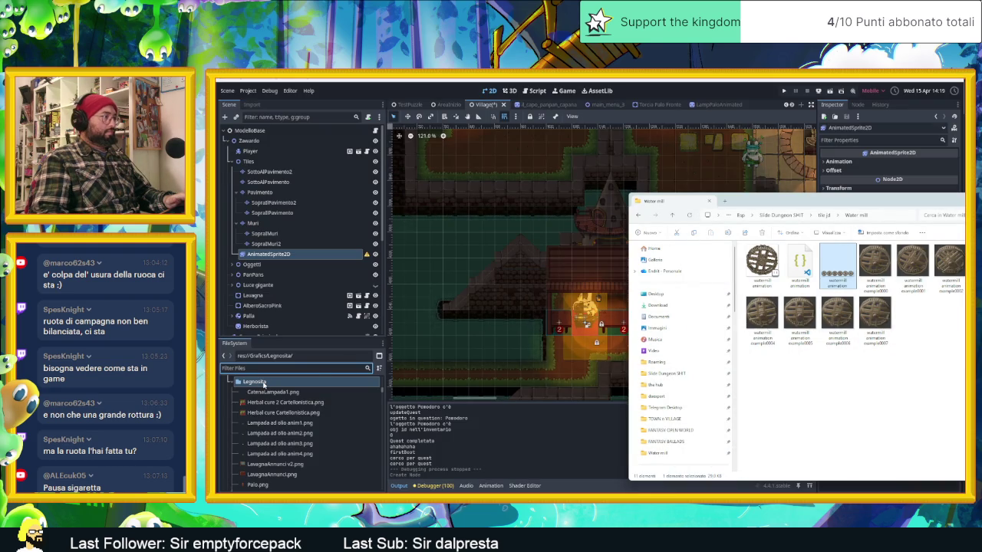
left_click(263, 385)
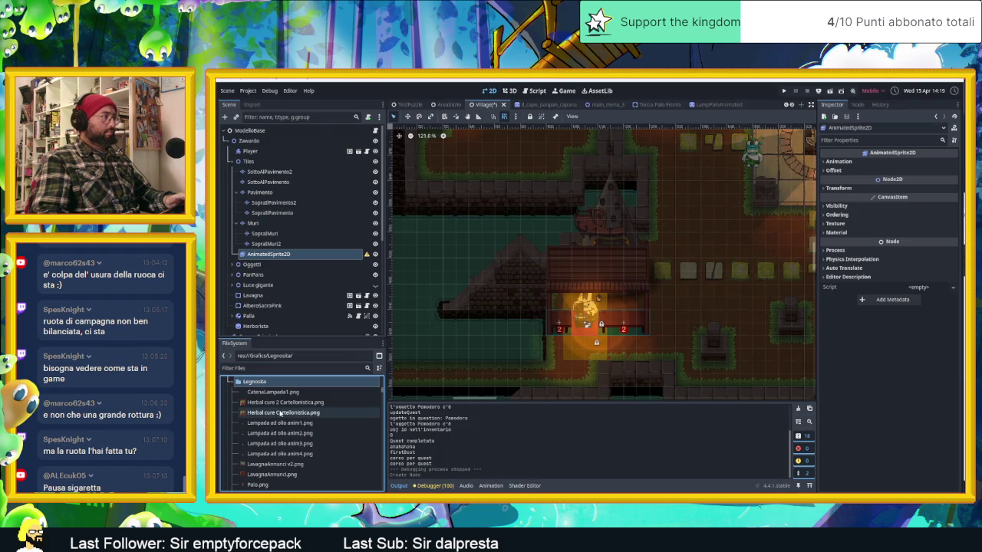
left_click(282, 433)
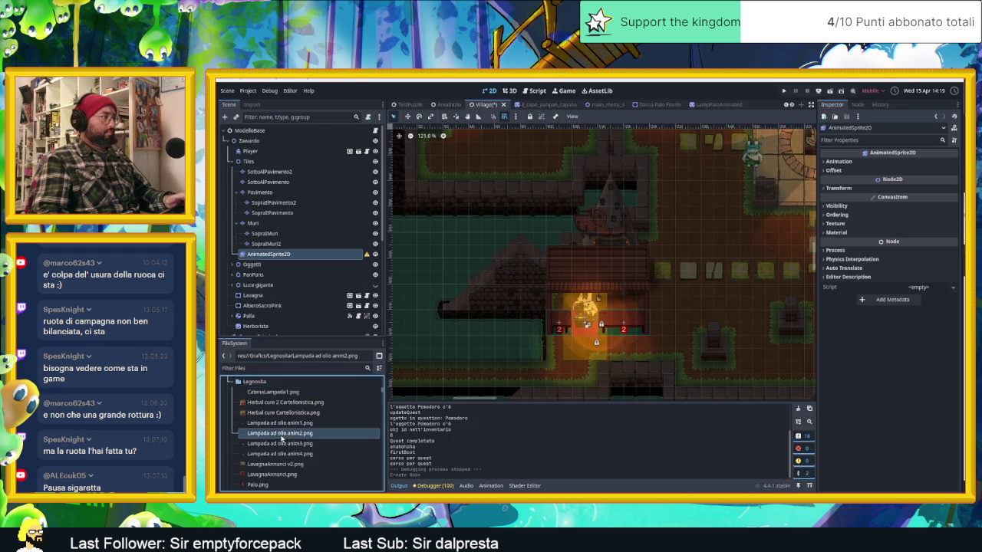
scroll(292, 449, "down", 2)
scroll(295, 460, "down", 2)
left_click(297, 470)
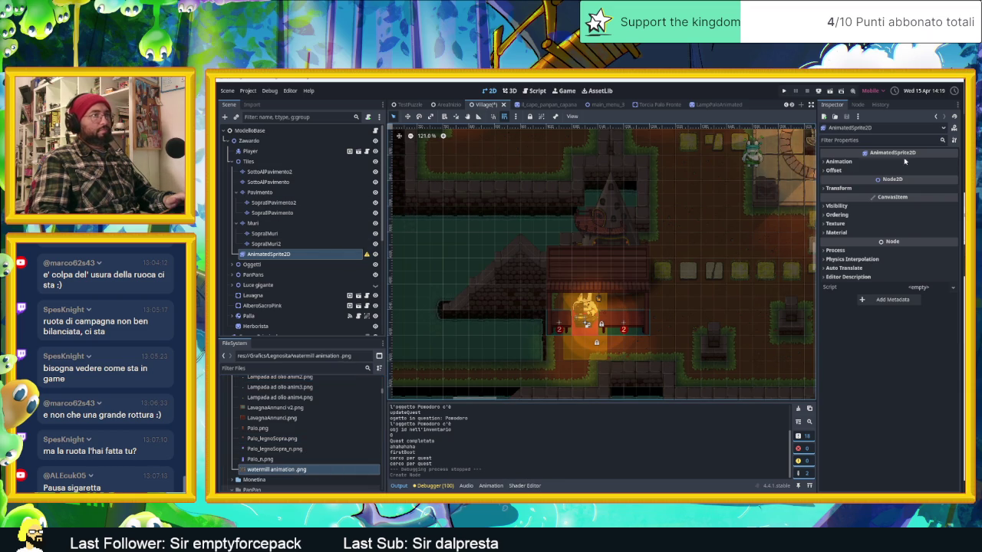
- Assign a New SpriteFrames resource to the AnimatedSprite2D and open its frame editor
left_click(839, 161)
left_click(920, 172)
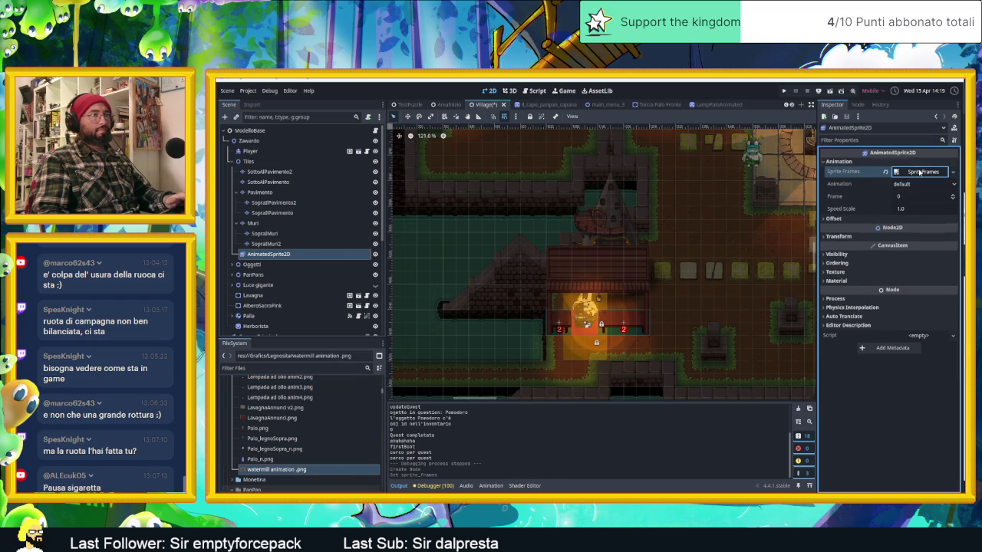
left_click(920, 172)
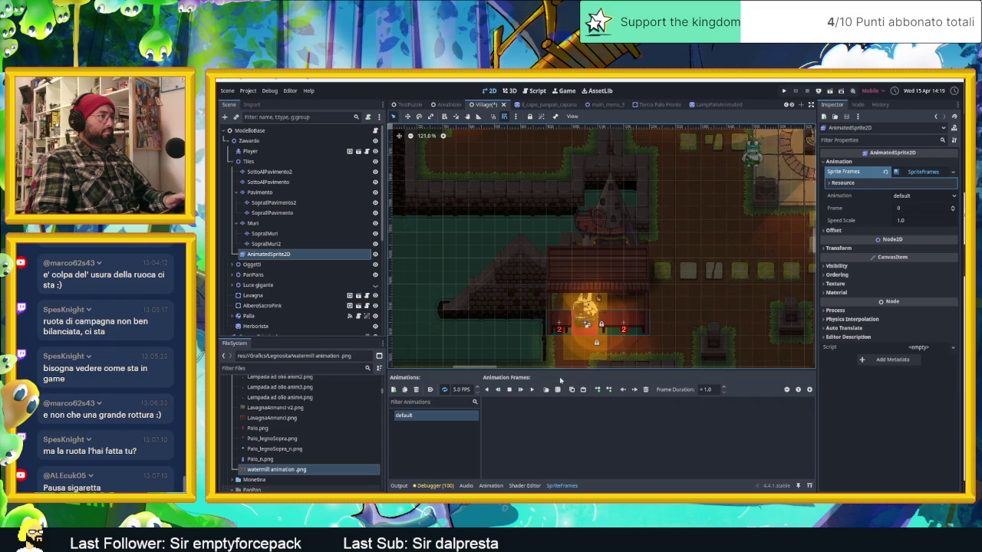
left_click(557, 389)
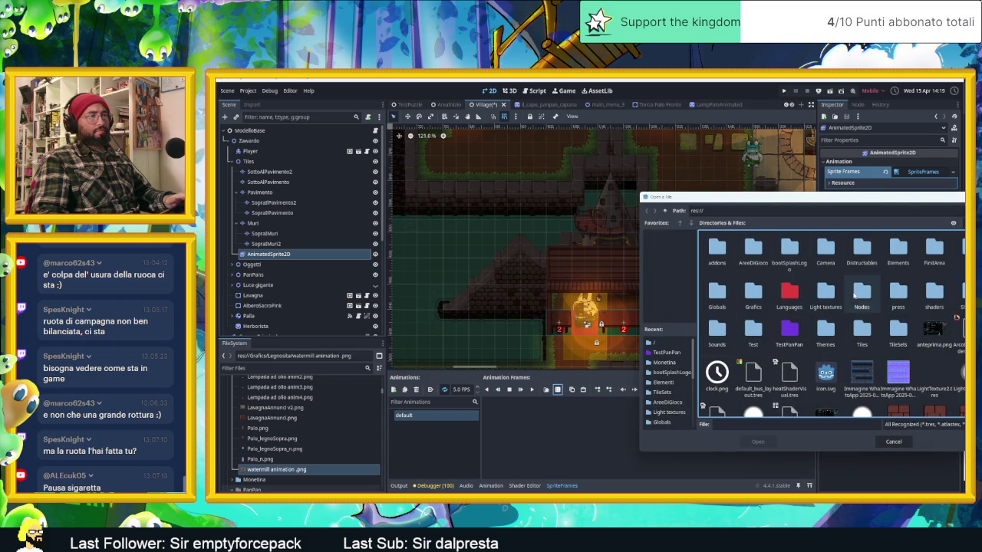
- Add all six frames from Grafics/Legnosita/watermill animation.png and set the default animation to autoplay
double_click(752, 293)
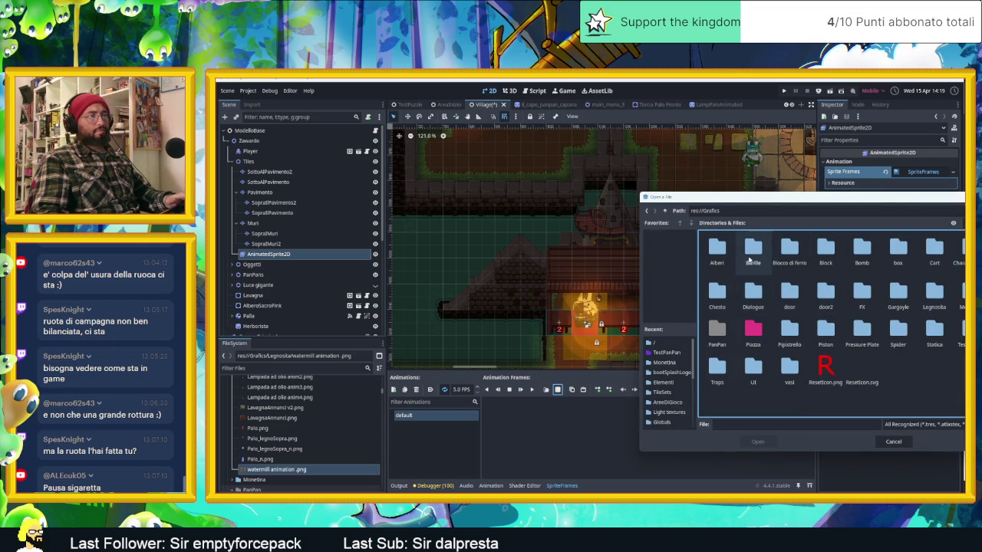
double_click(933, 293)
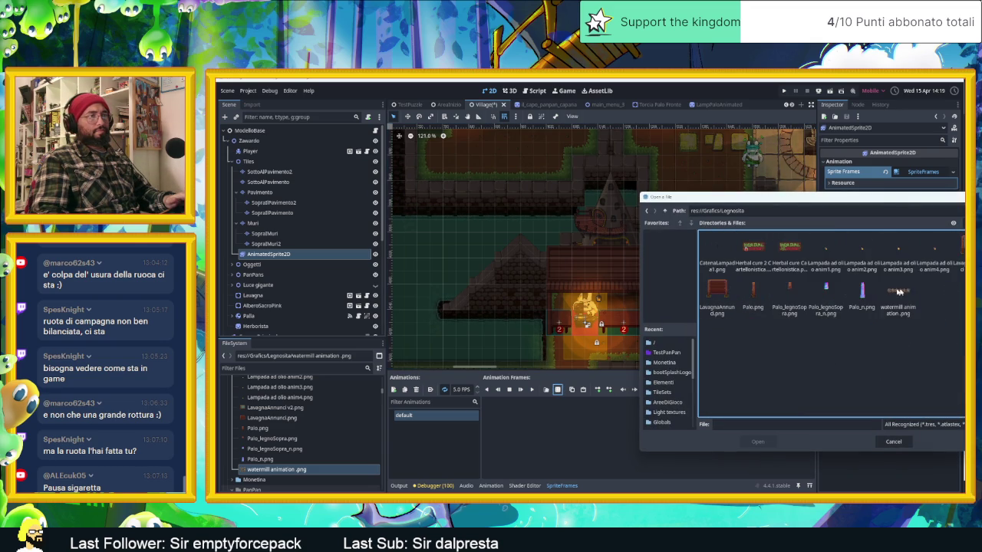
double_click(898, 293)
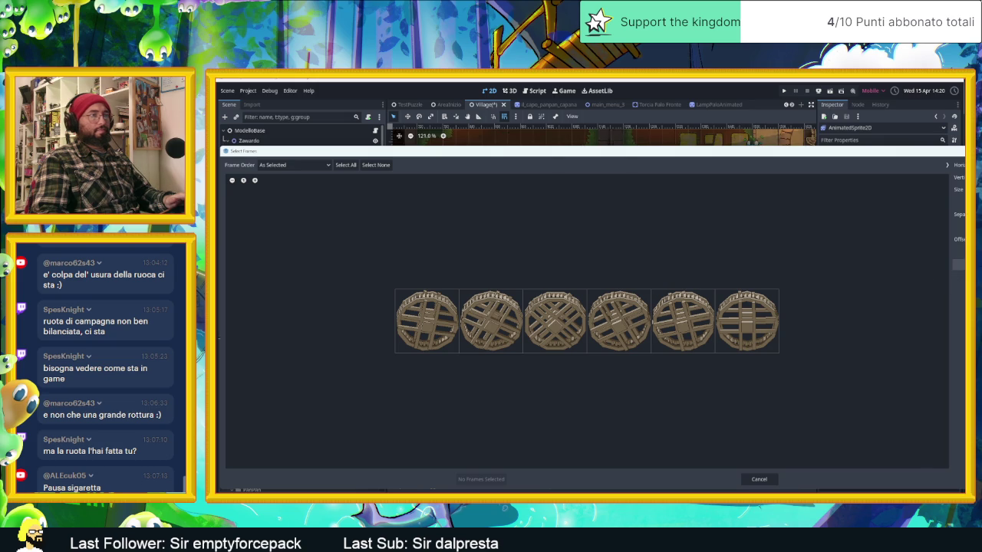
left_click_drag(414, 322, 818, 325)
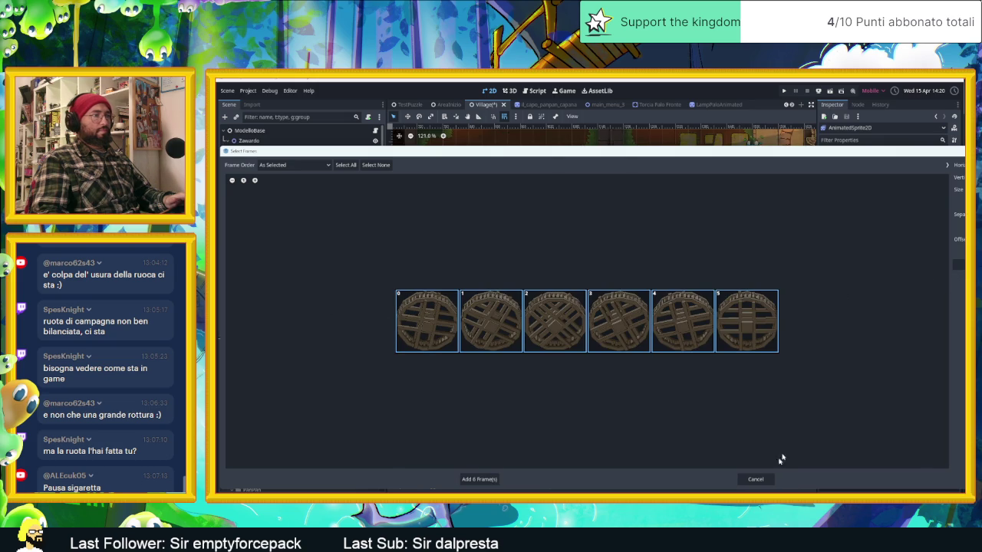
left_click(482, 479)
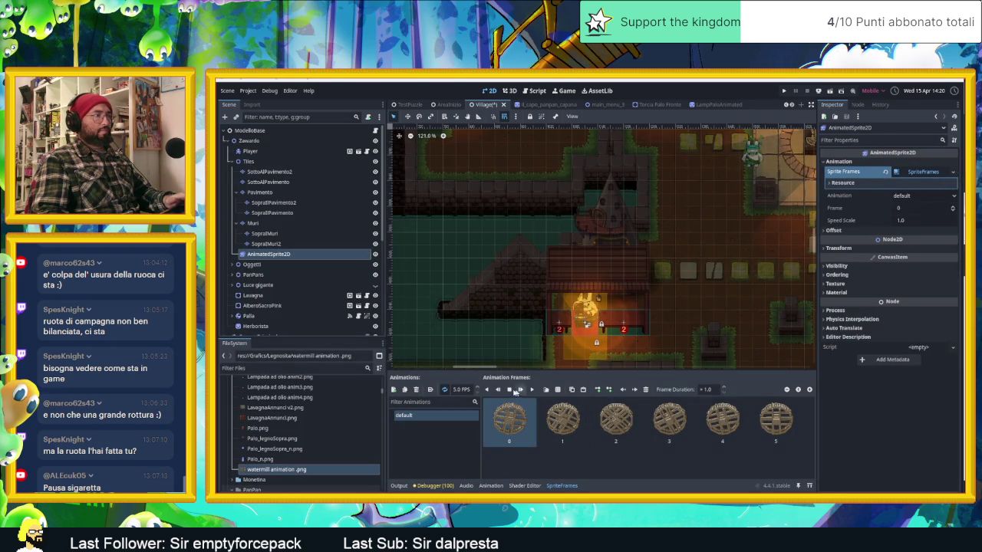
left_click(430, 390)
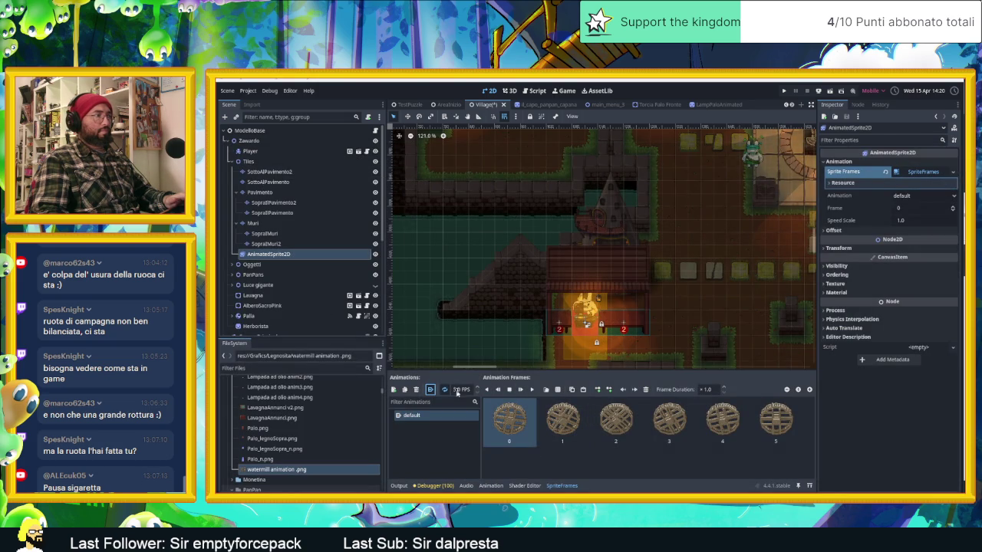
- Play the wheel animation preview and zoom the viewport onto the watermill
left_click(533, 389)
scroll(671, 329, "down", 2)
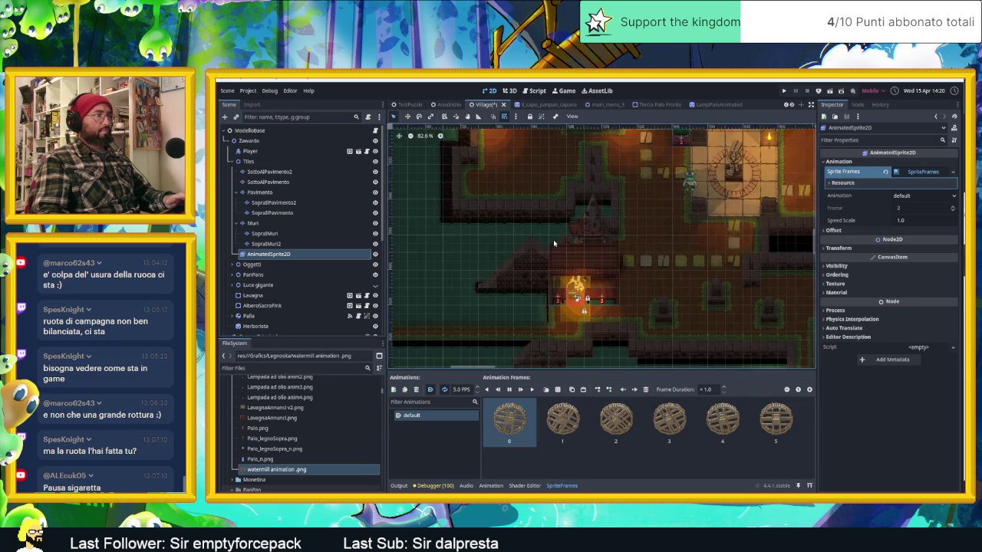
scroll(671, 330, "down", 2)
scroll(671, 330, "down", 2)
scroll(671, 330, "down", 2)
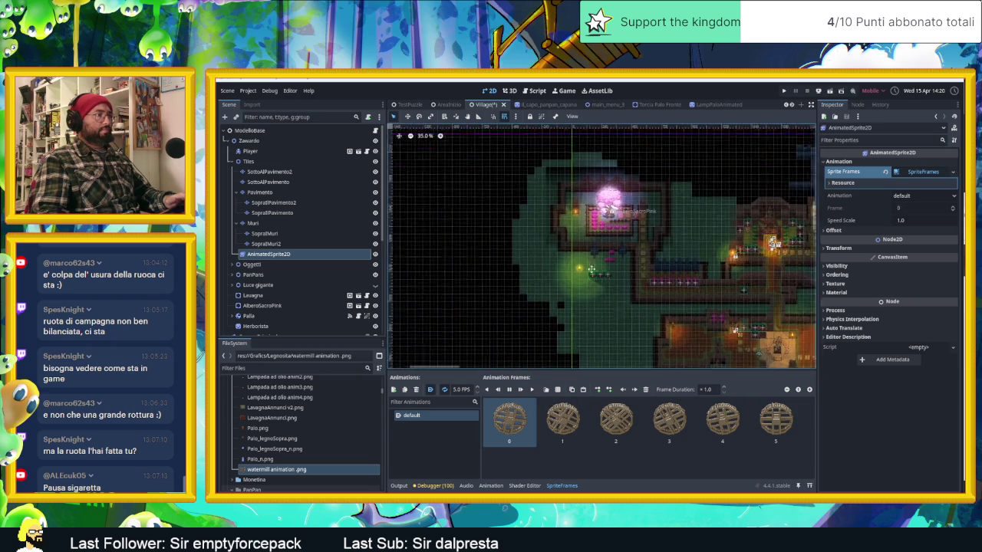
scroll(583, 237, "down", 2)
scroll(603, 206, "up", 3)
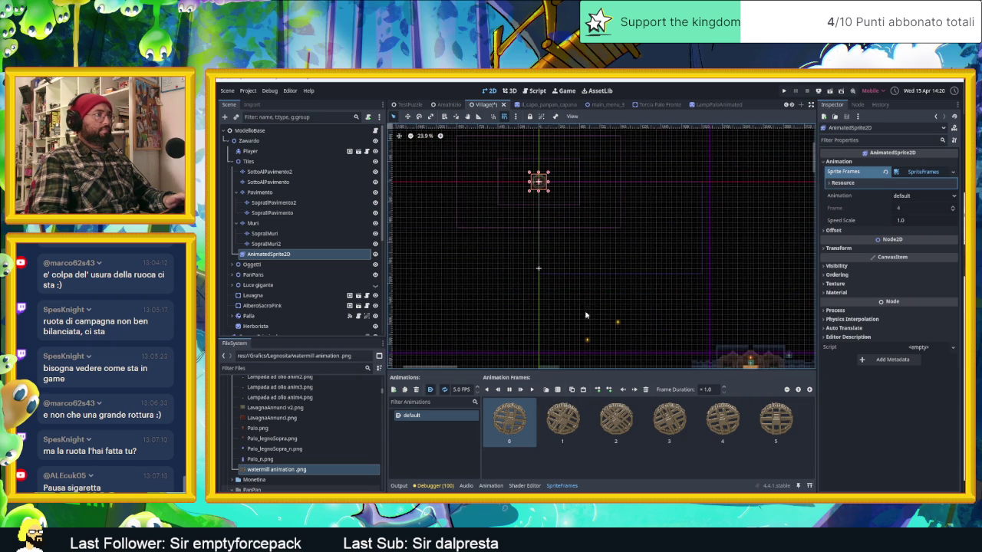
- Drag the wheel sprite down and slightly right so it sits beside the mill building
left_click(408, 117)
left_click_drag(616, 215, 616, 302)
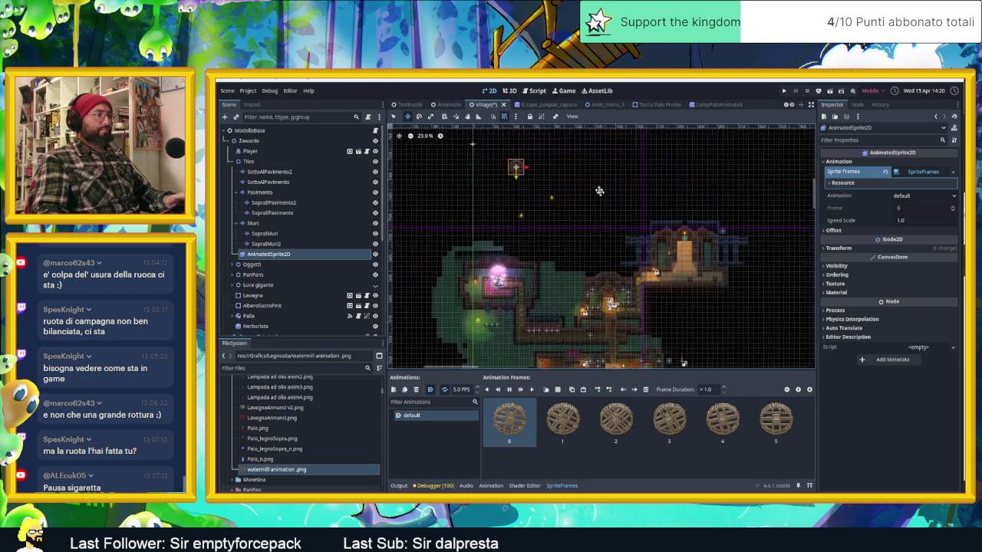
scroll(598, 230, "down", 3)
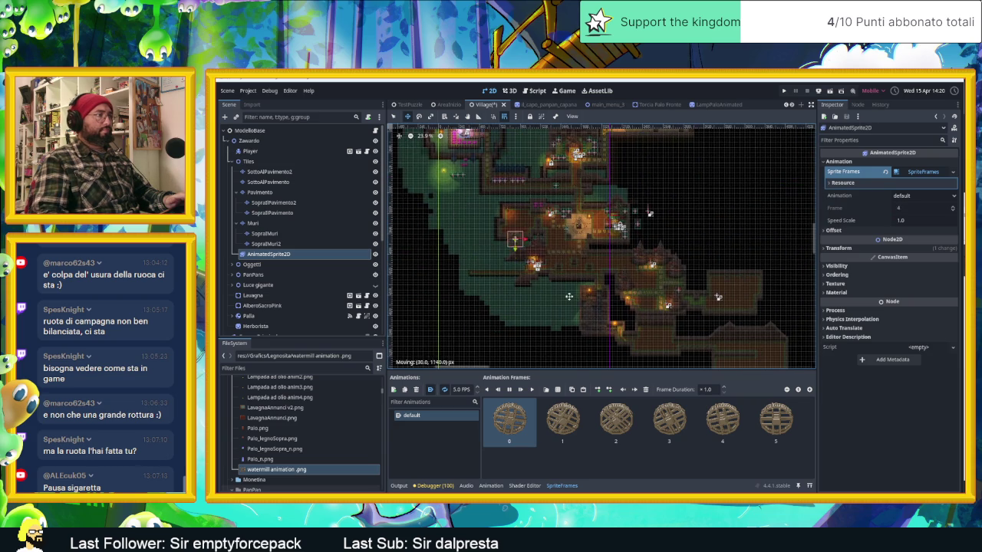
scroll(536, 276, "up", 3)
scroll(529, 268, "up", 3)
scroll(517, 262, "up", 4)
scroll(518, 262, "up", 1)
scroll(512, 257, "up", 1)
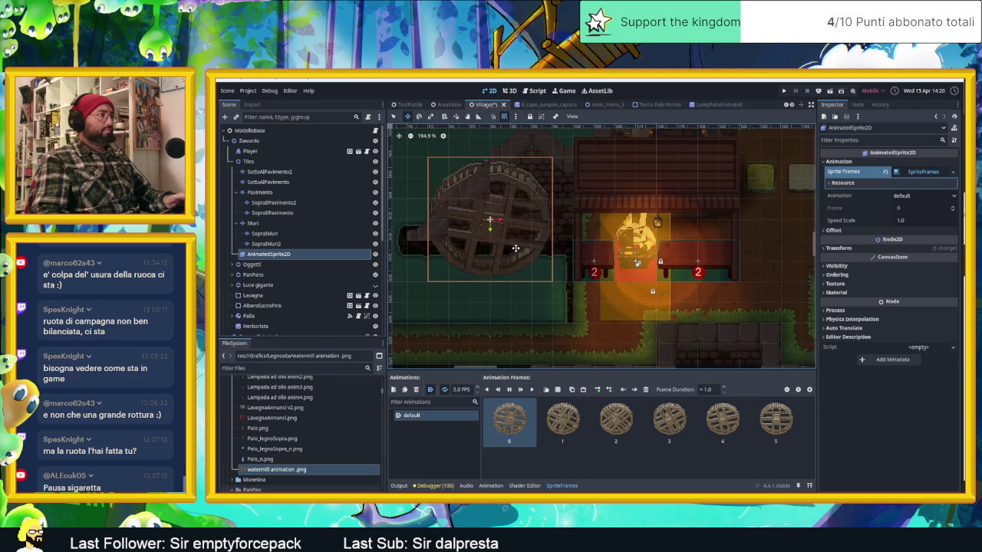
left_click_drag(516, 249, 531, 255)
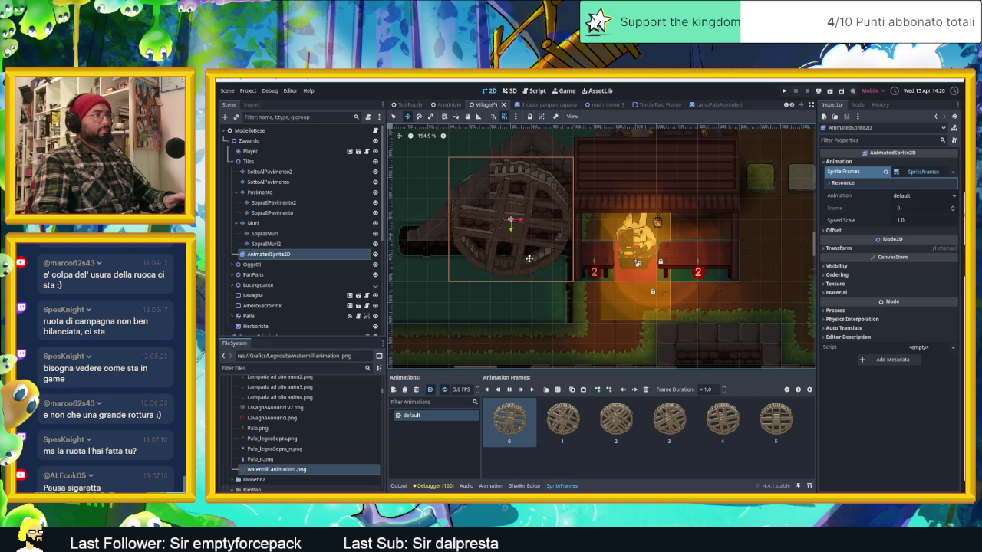
left_click(848, 276)
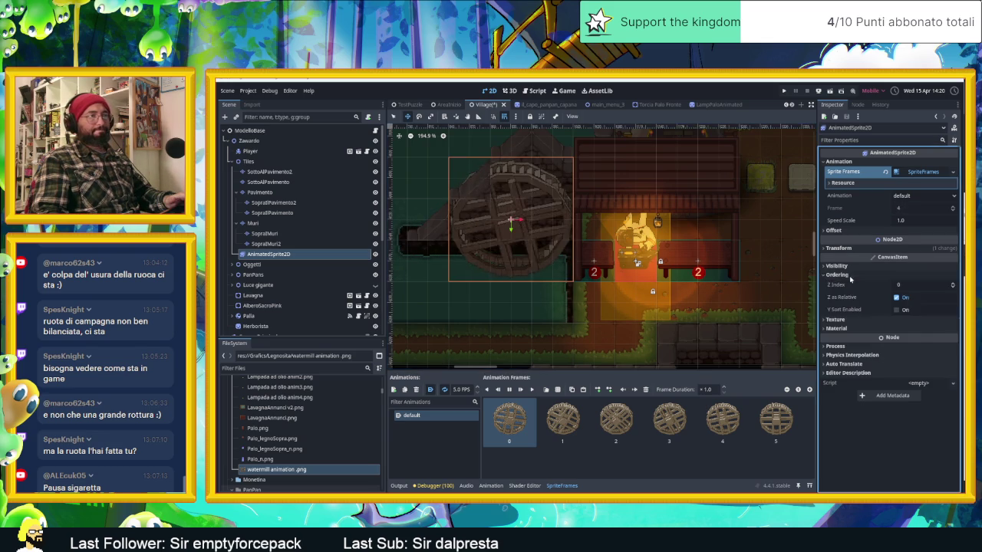
- Raise the watermill sprite's Z index to 1, stop playback, and delete all six wheel frames
left_click(952, 283)
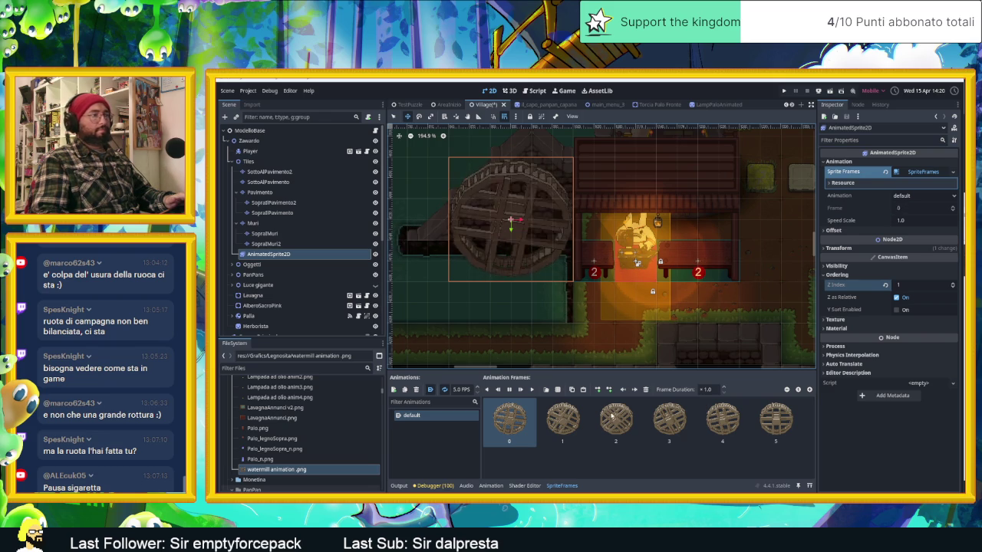
left_click(606, 461)
left_click(509, 390)
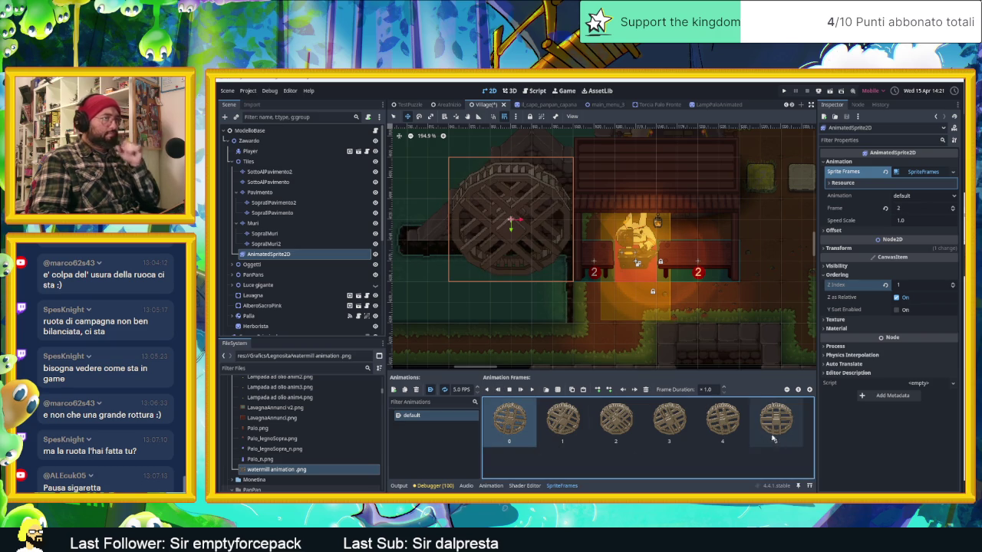
left_click_drag(574, 428, 783, 421)
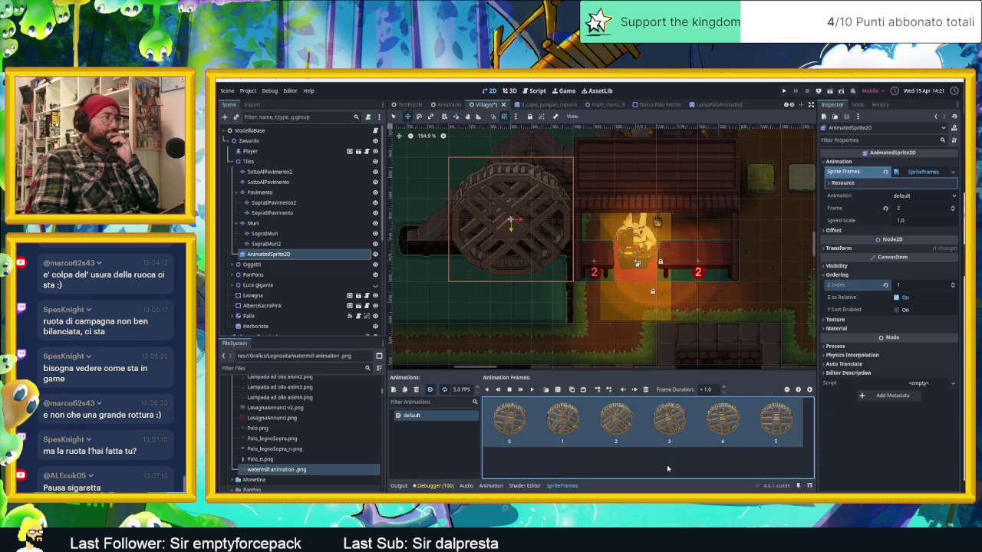
key("ctrl+z")
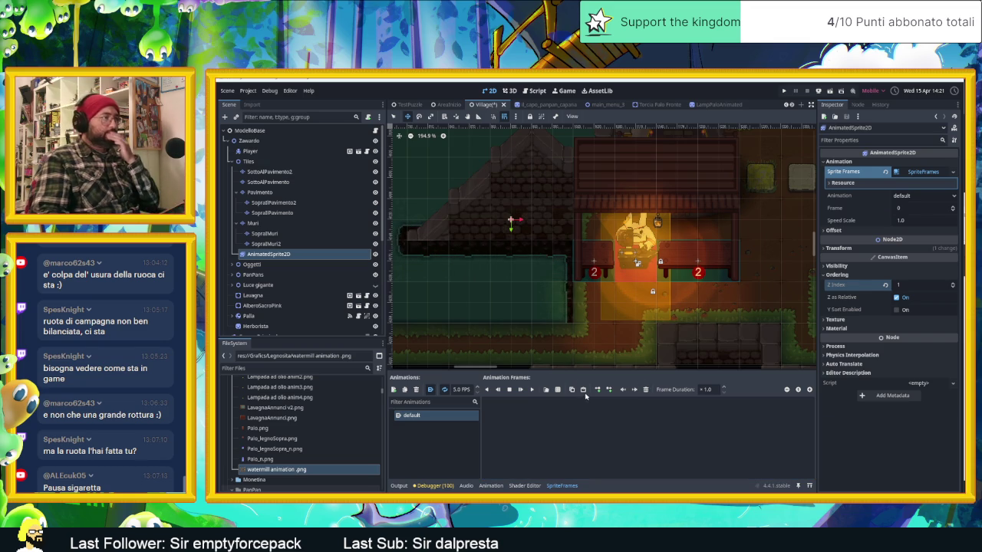
- Add the six wheel frames from watermill animation.png, picked right to left
left_click(557, 390)
double_click(897, 290)
left_click(947, 323)
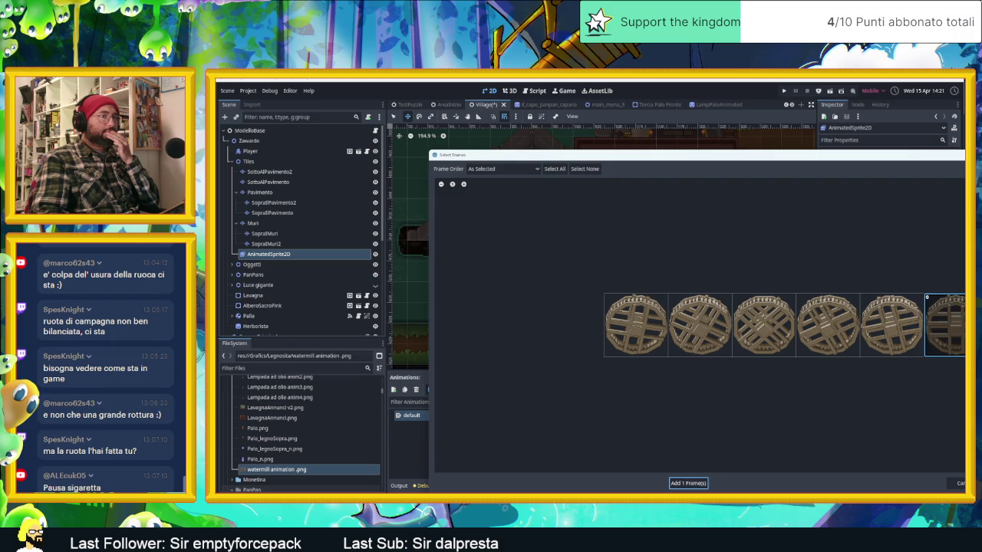
left_click(878, 327)
left_click(827, 326)
left_click(767, 325)
left_click(688, 326)
left_click(656, 322)
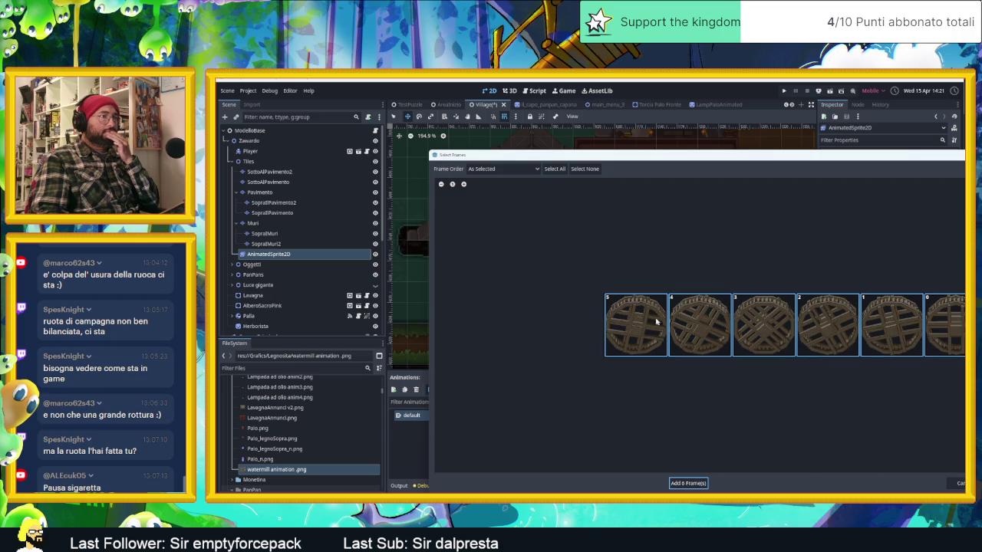
left_click(688, 483)
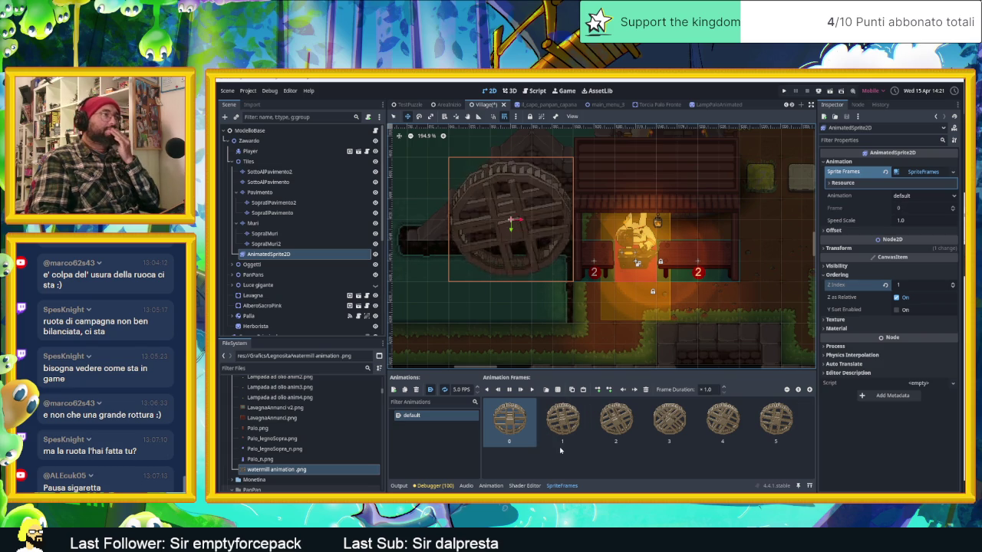
- Move the wheel sprite down 30 px and nudge it one step right
scroll(503, 238, "left", 1)
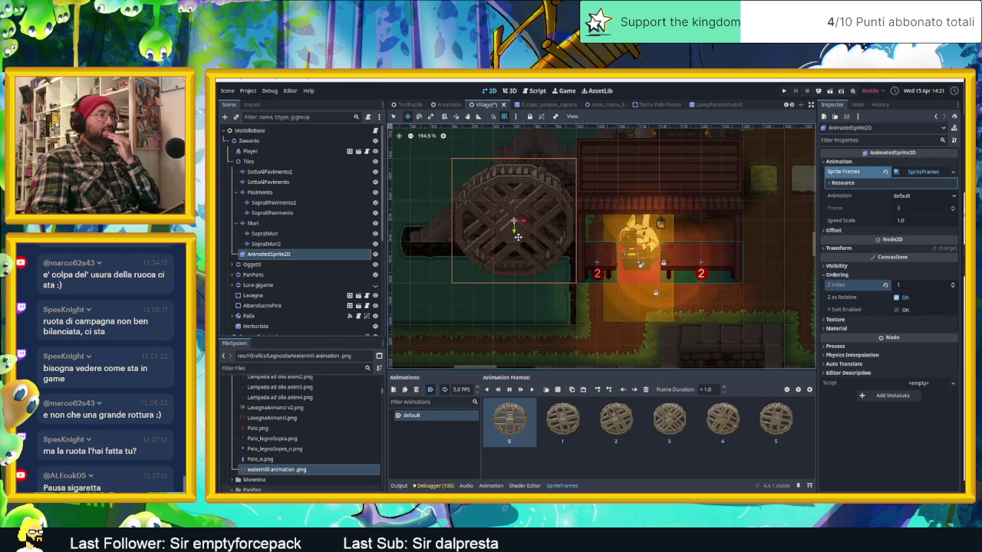
scroll(518, 237, "down", 1)
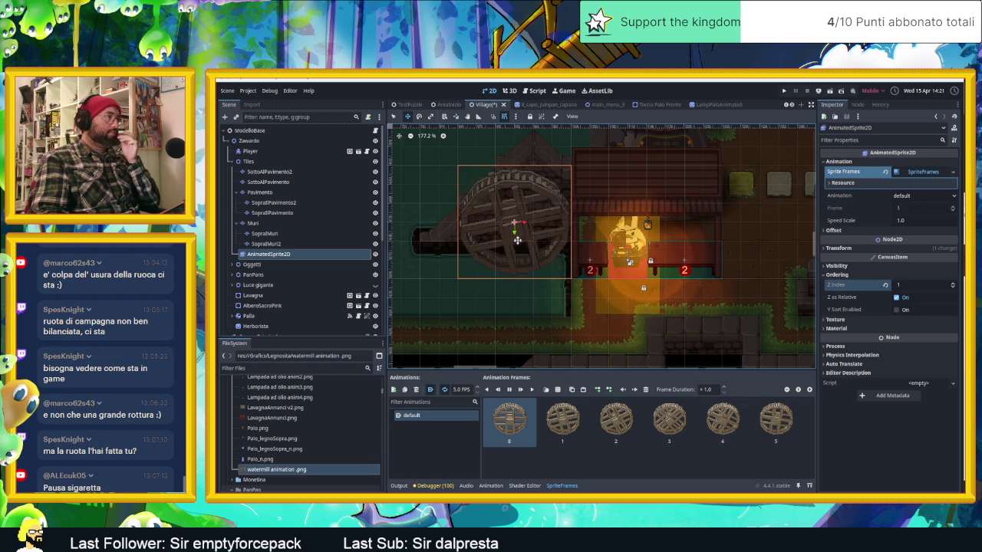
left_click_drag(516, 232, 517, 243)
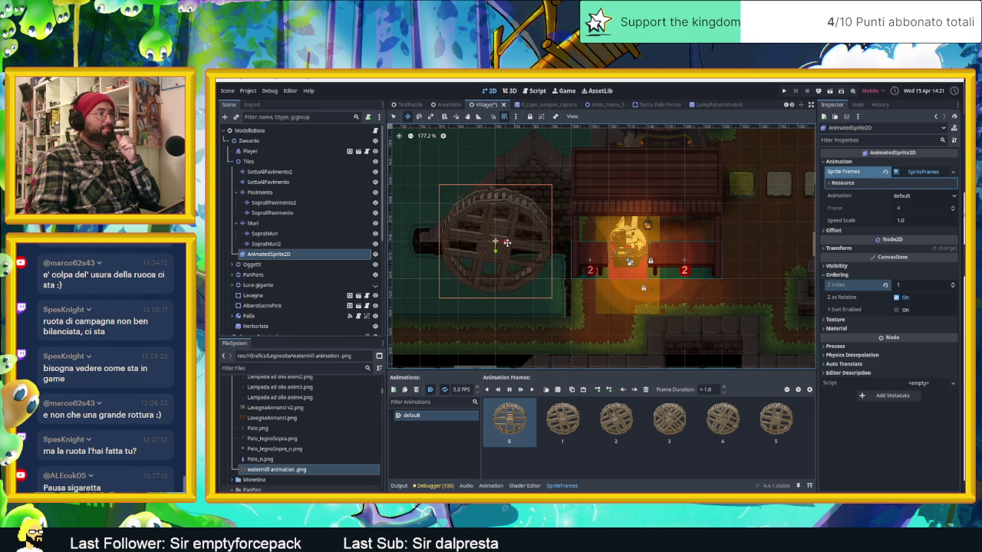
key("Right")
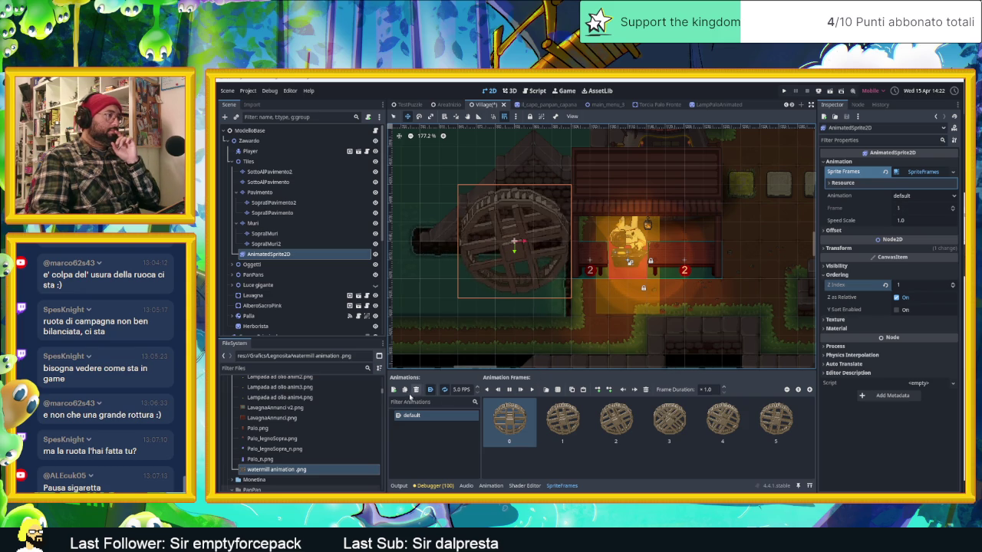
- Set the wheel animation speed to 6 FPS and save the Village scene
left_click(456, 389)
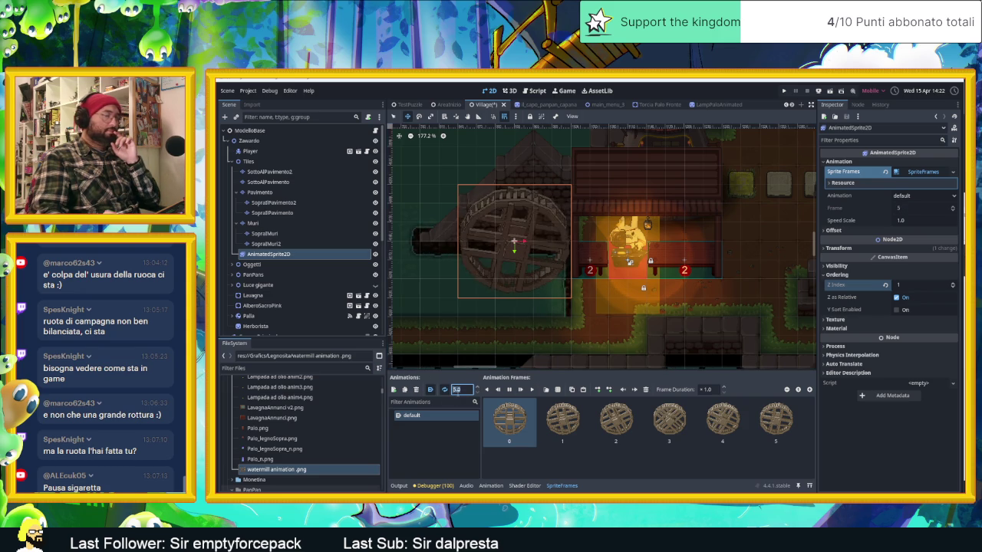
type("6")
key("Return")
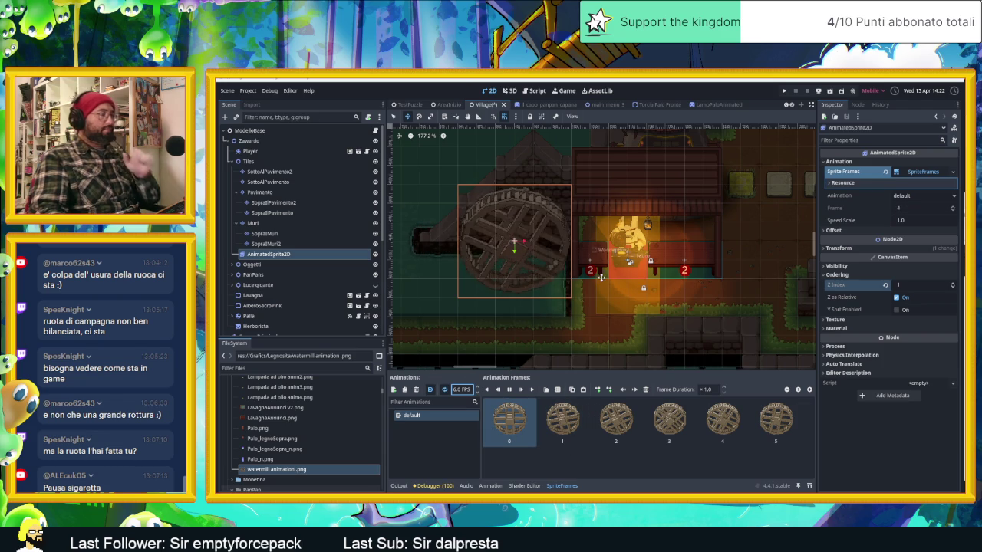
key("ctrl+s")
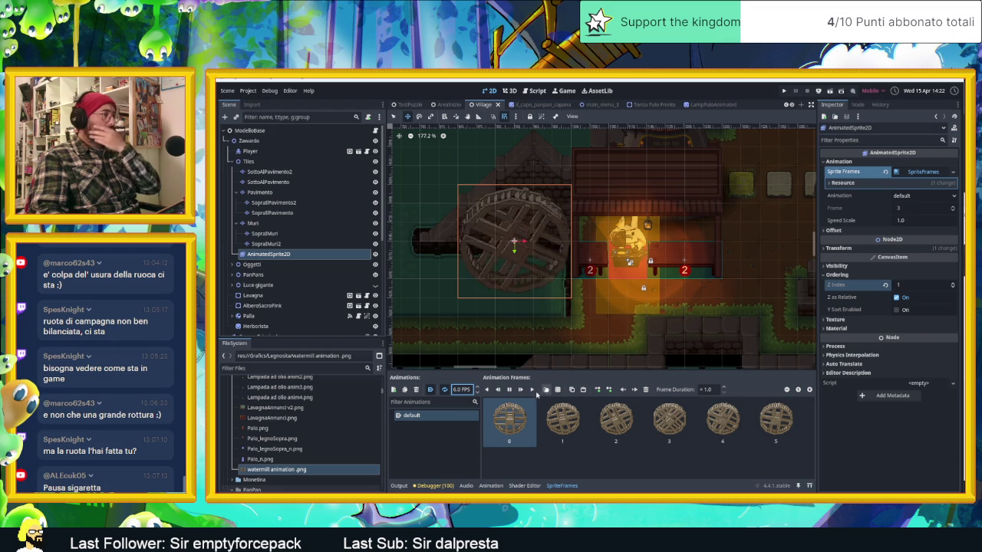
left_click(459, 422)
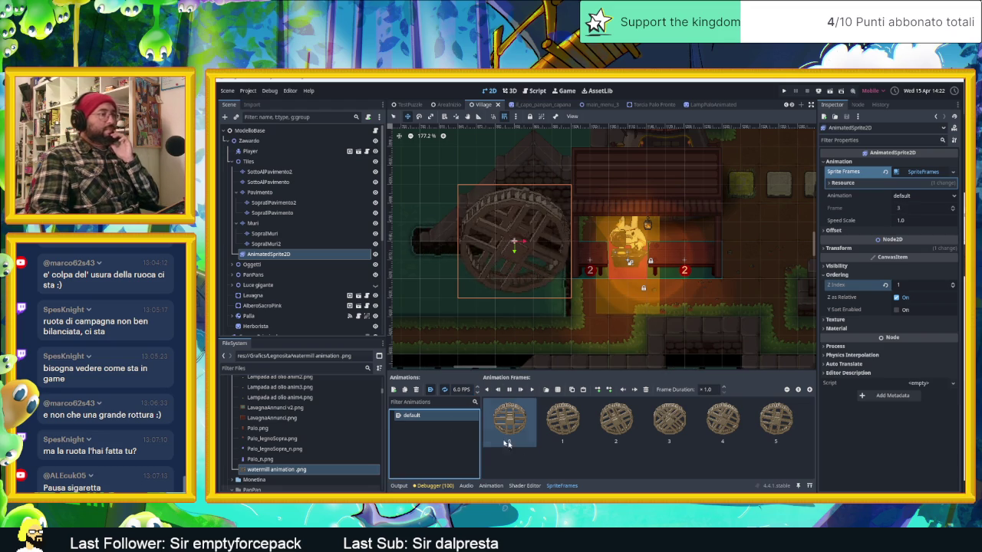
key("alt+Tab")
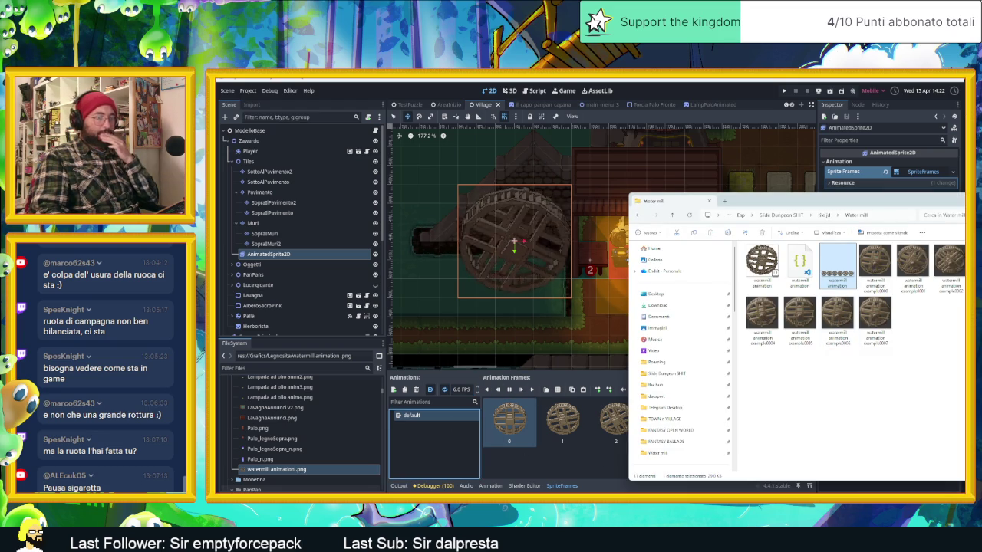
- Launch Laigter, load watermill animation.png into it from Explorer, and maximize its window
key("super")
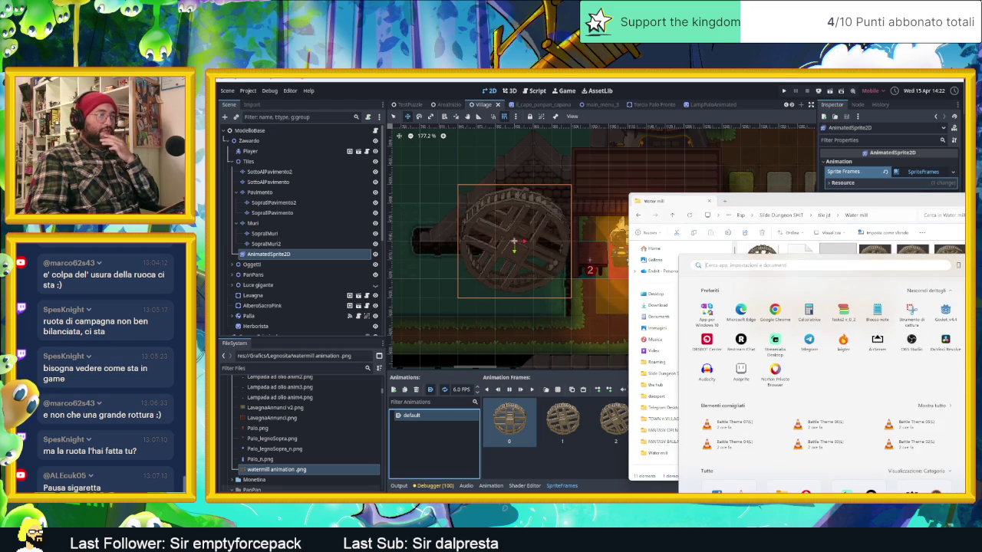
left_click(843, 338)
left_click(834, 263)
left_click_drag(835, 264, 383, 261)
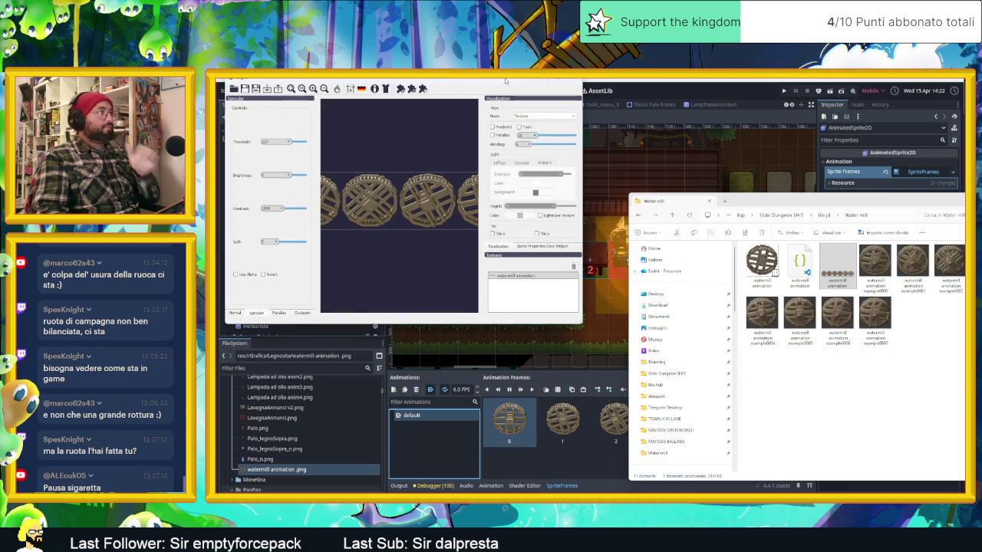
left_click(543, 80)
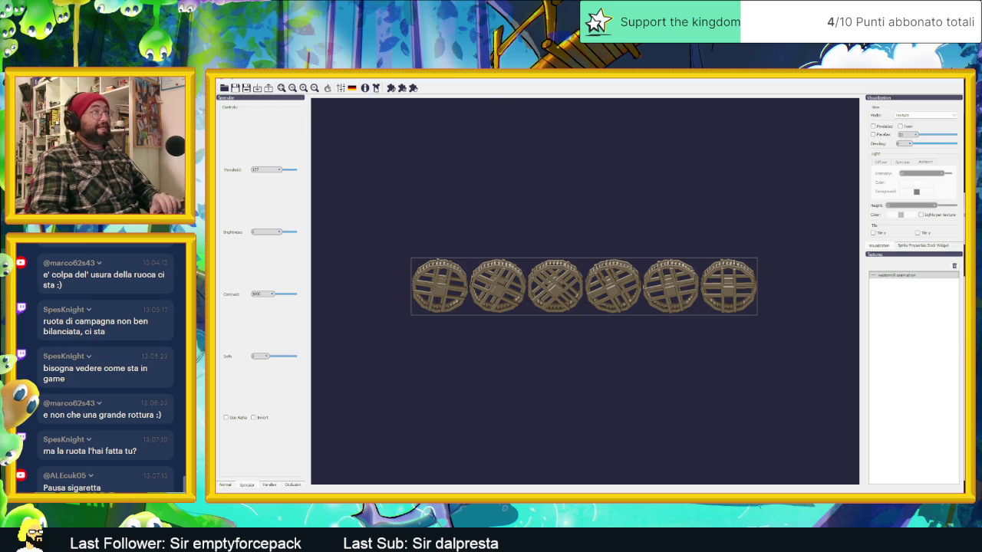
- Browse the presets manager for a watermill animation preset, then close it
left_click(343, 87)
left_click(844, 265)
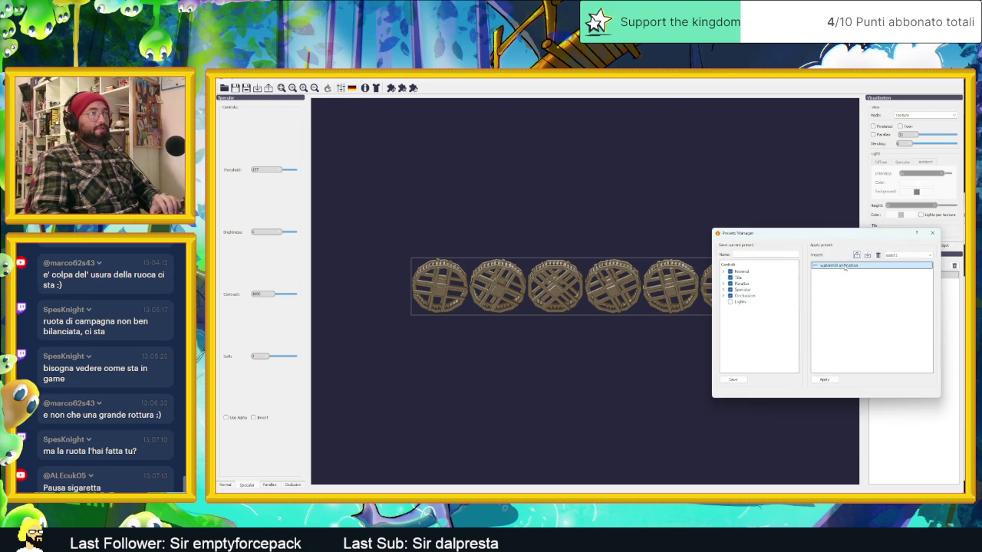
left_click(890, 254)
left_click(905, 271)
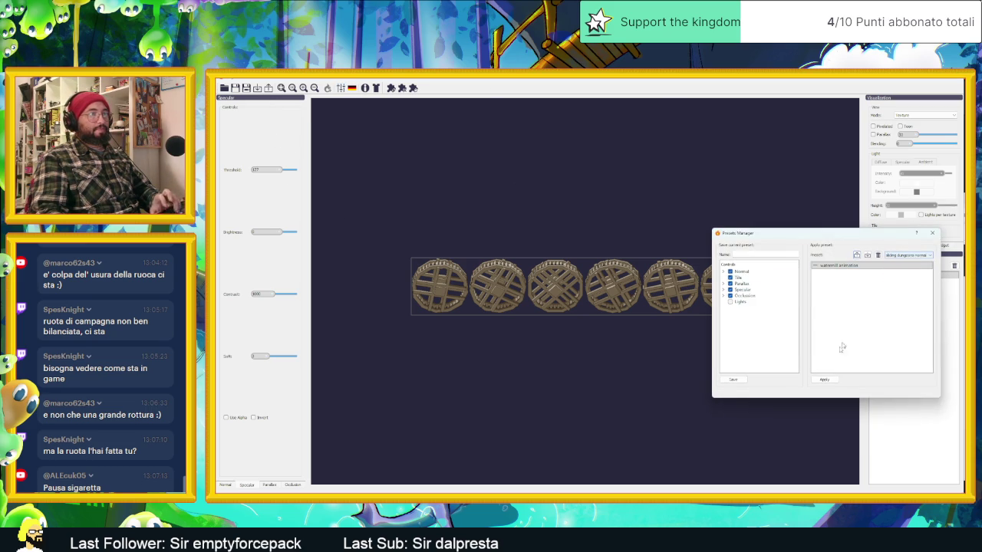
left_click(824, 379)
left_click(932, 232)
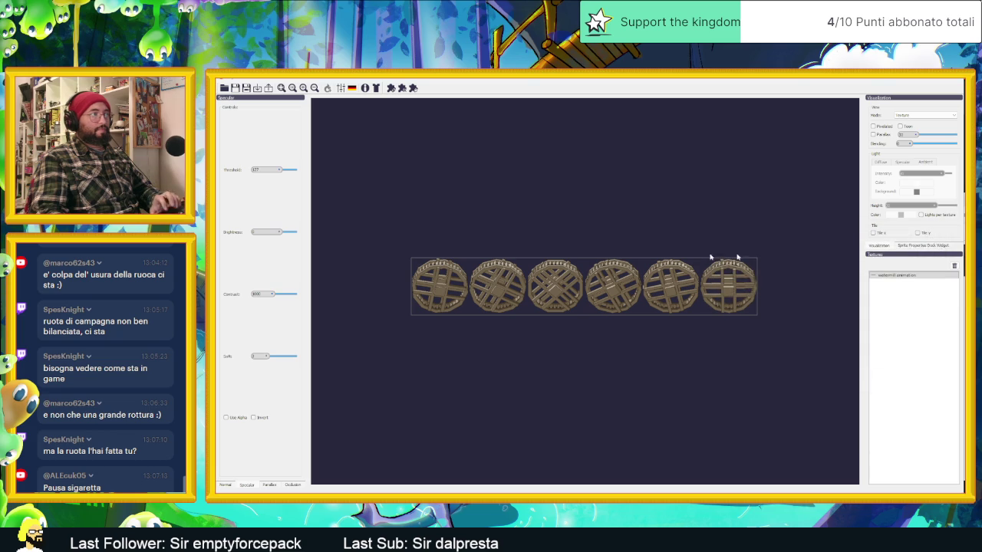
- Make the normal map respect transparency and preview the wheels as a normal map
left_click(229, 485)
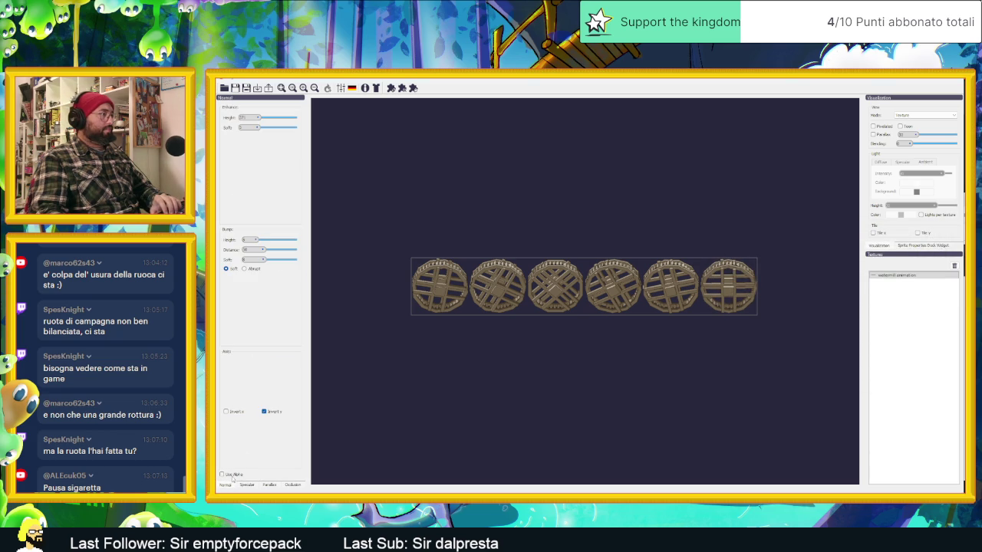
left_click(234, 478)
left_click(918, 115)
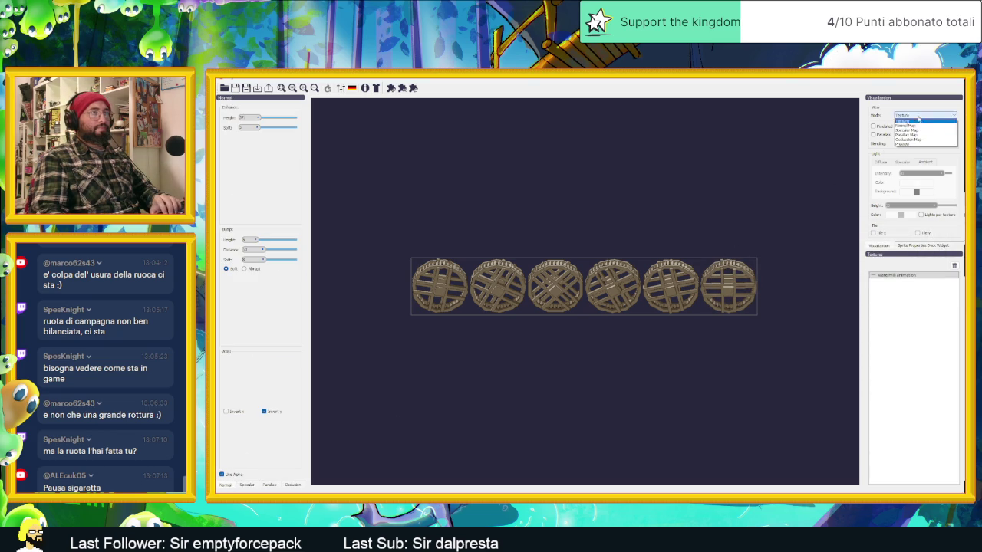
left_click(911, 125)
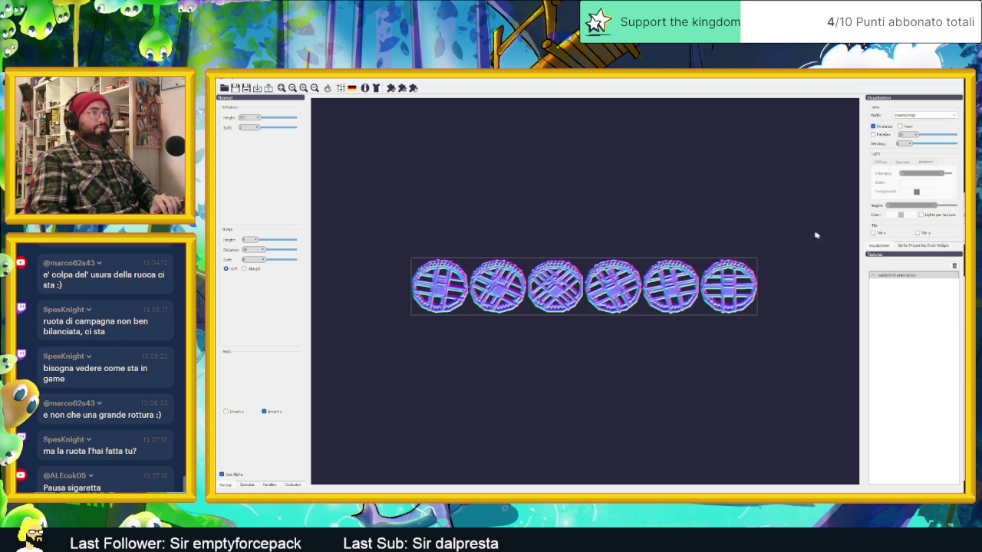
scroll(685, 285, "up", 1)
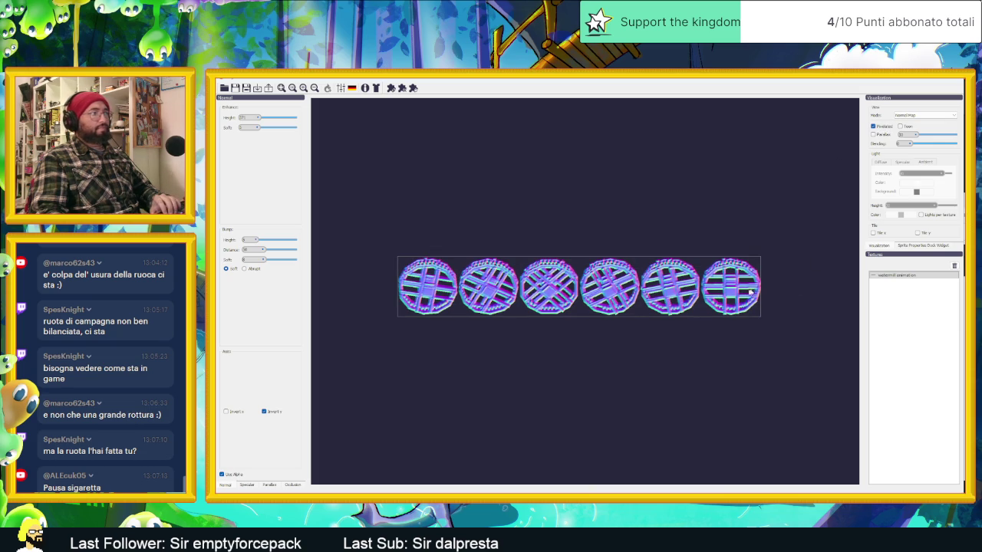
scroll(500, 296, "up", 1)
scroll(499, 297, "up", 1)
scroll(497, 298, "up", 1)
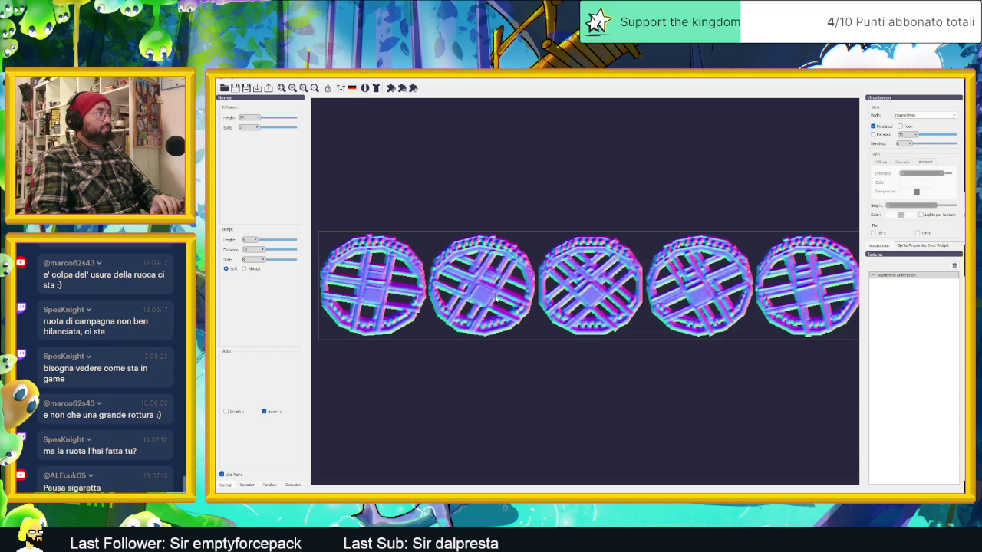
scroll(487, 303, "up", 1)
scroll(480, 300, "up", 1)
scroll(472, 297, "up", 2)
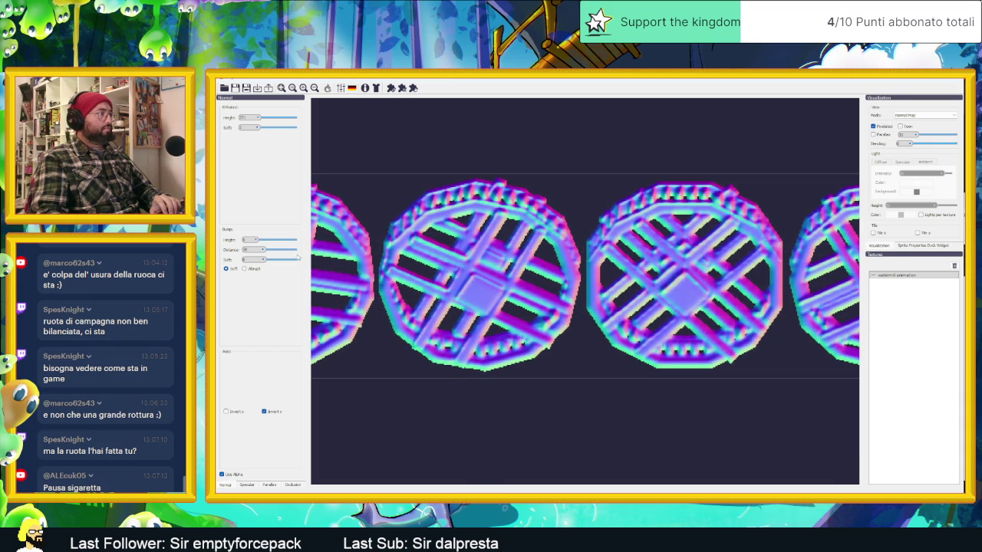
- Lower the Bumps Height slider and raise the Soft value for smoother shading
left_click(256, 240)
left_click_drag(256, 240, 253, 240)
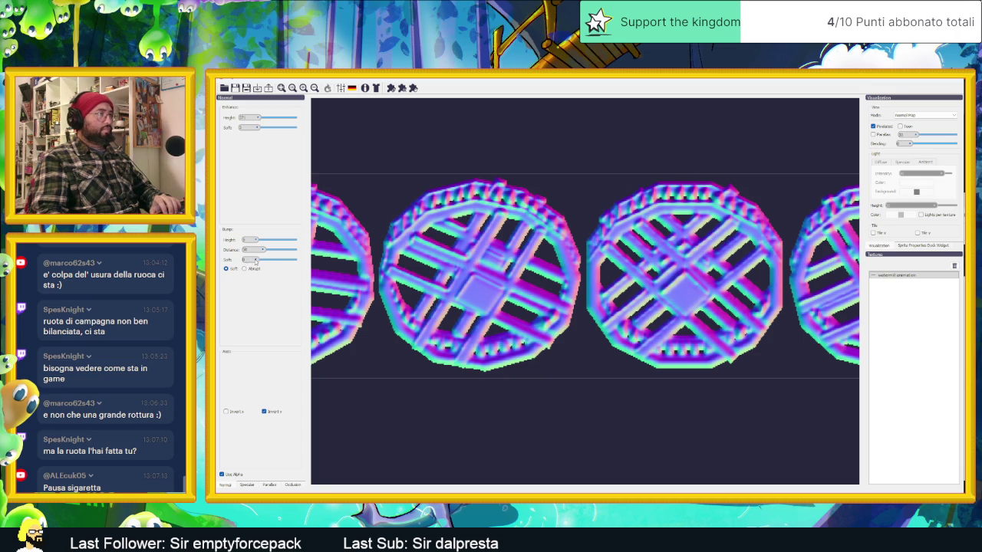
left_click_drag(267, 262, 273, 262)
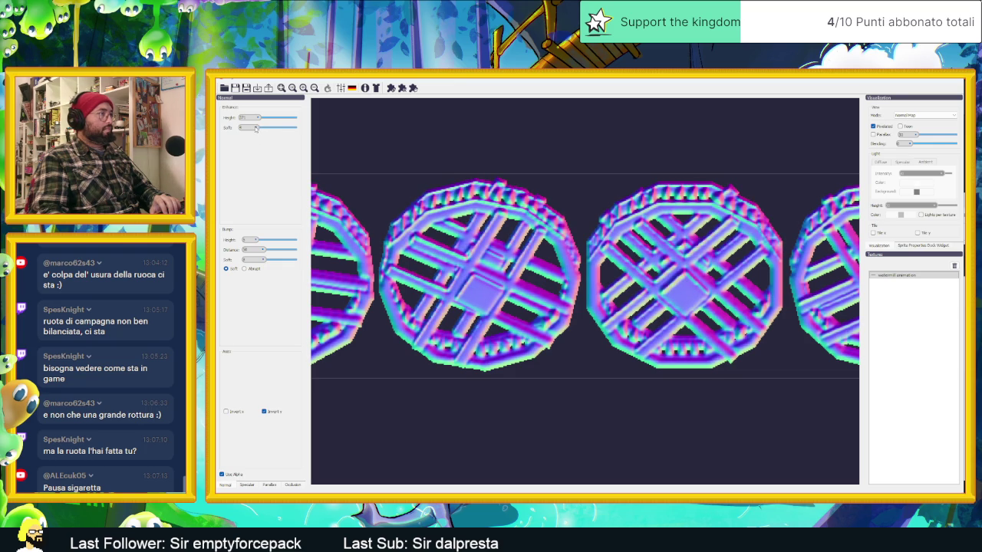
scroll(255, 128, "down", 2)
scroll(252, 131, "down", 1)
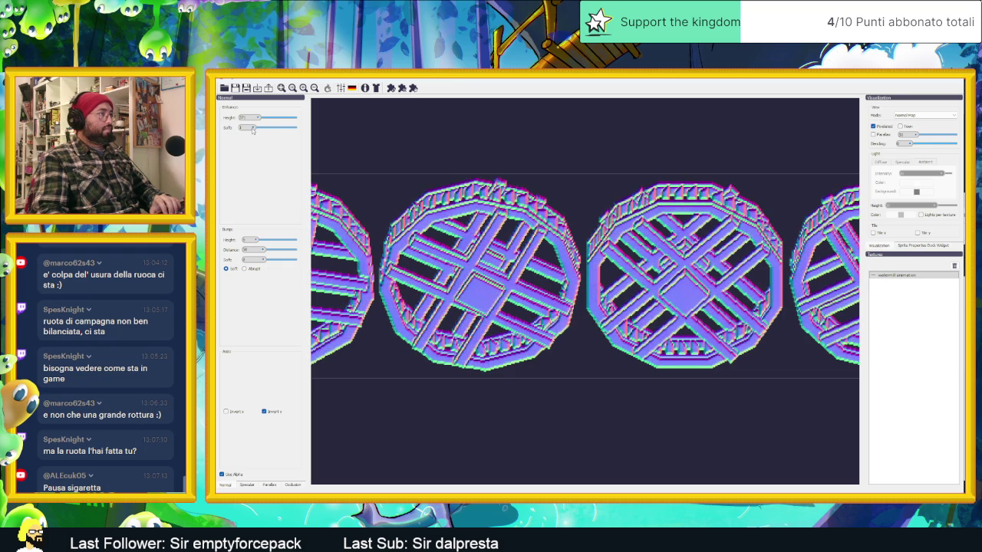
scroll(252, 130, "up", 1)
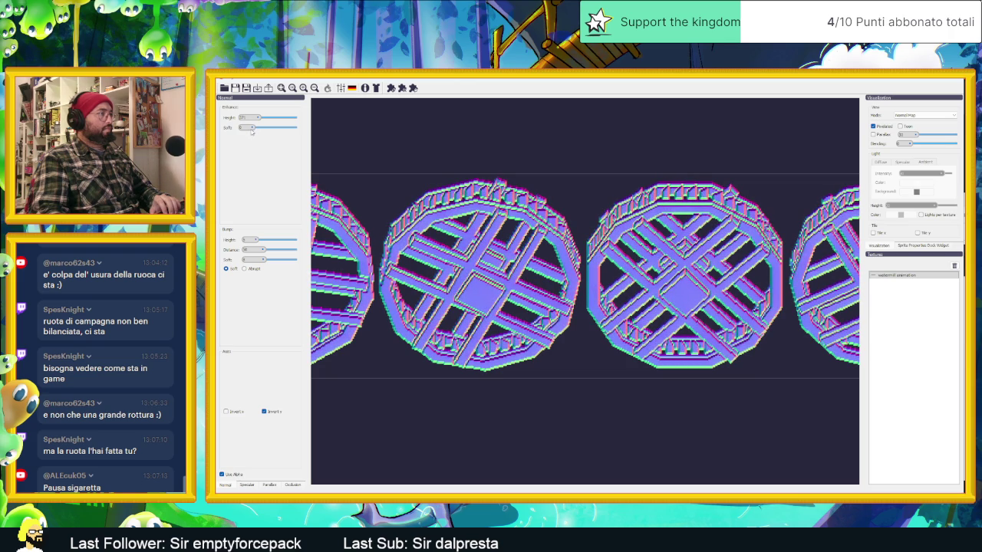
scroll(252, 130, "up", 1)
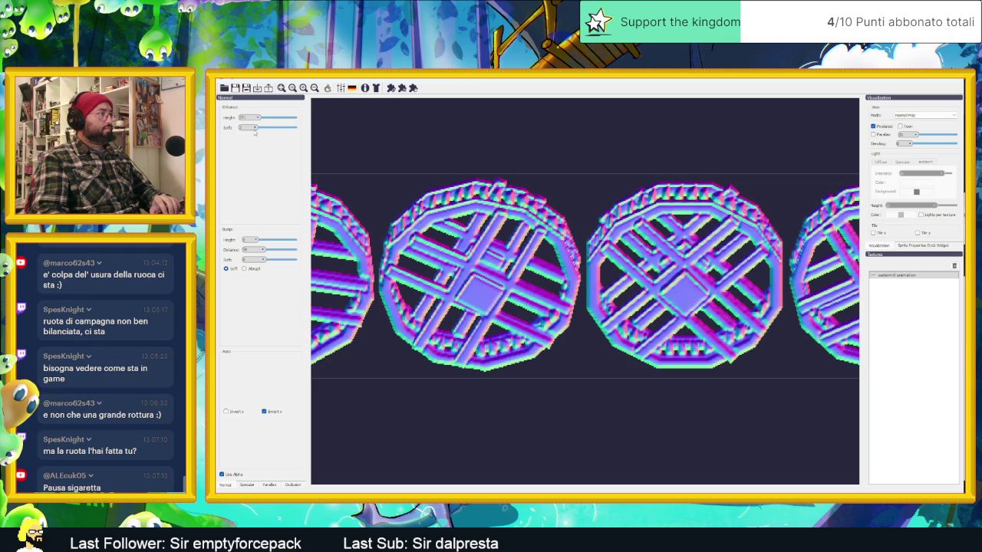
scroll(252, 131, "up", 1)
scroll(253, 131, "up", 1)
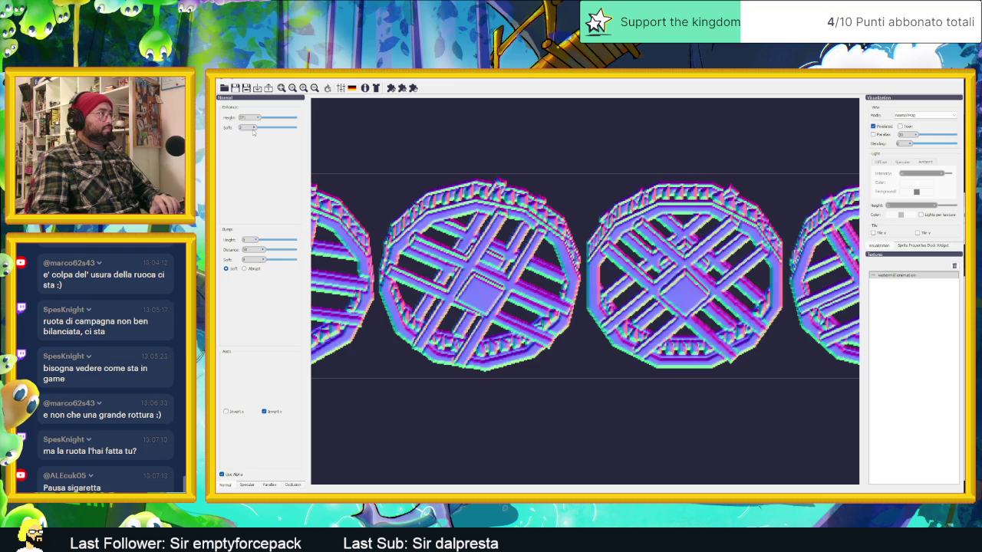
scroll(253, 131, "up", 1)
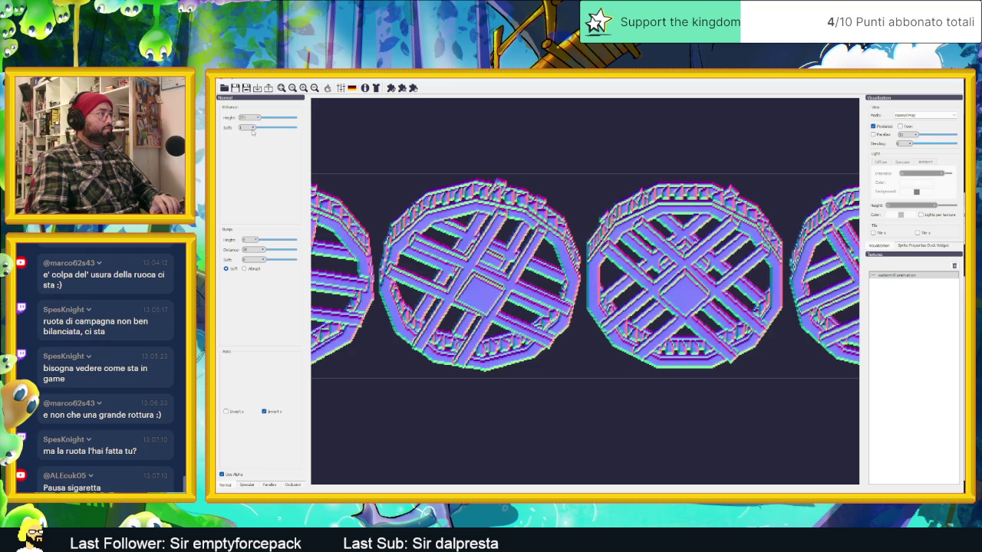
scroll(252, 131, "up", 1)
scroll(255, 132, "up", 1)
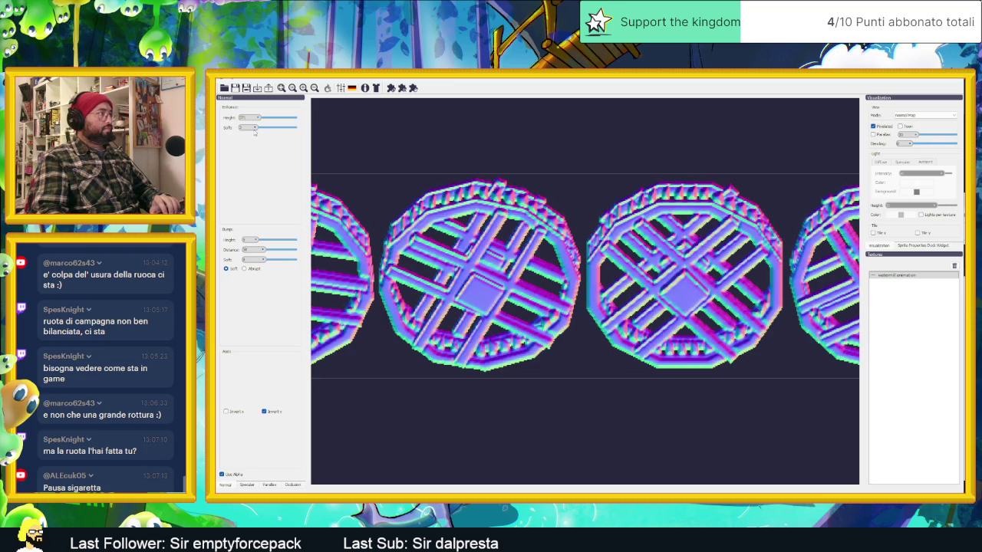
scroll(491, 240, "down", 2)
scroll(491, 240, "down", 1)
scroll(491, 239, "down", 1)
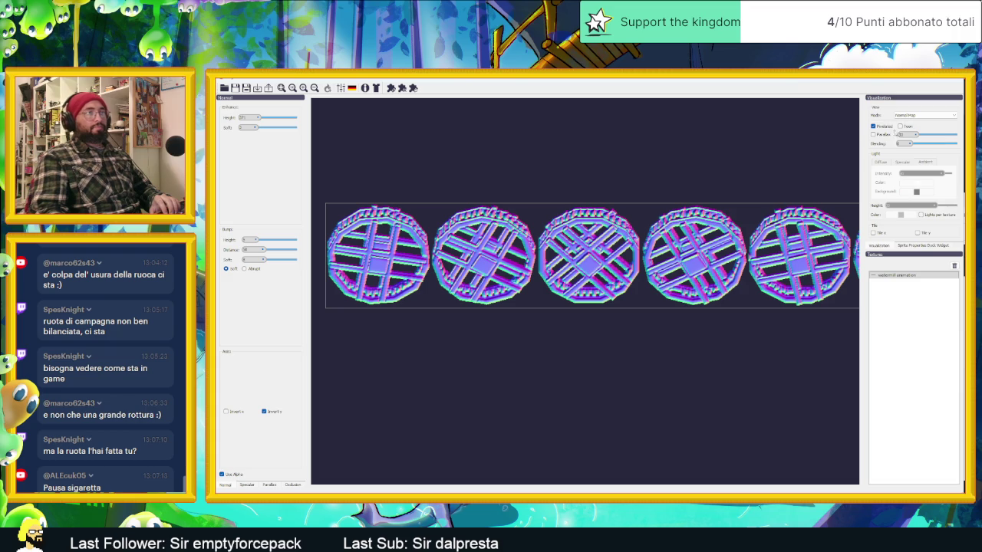
left_click(925, 115)
- Switch to the lit preview, enable Toon shading, and sweep the light across the wheels
left_click(915, 144)
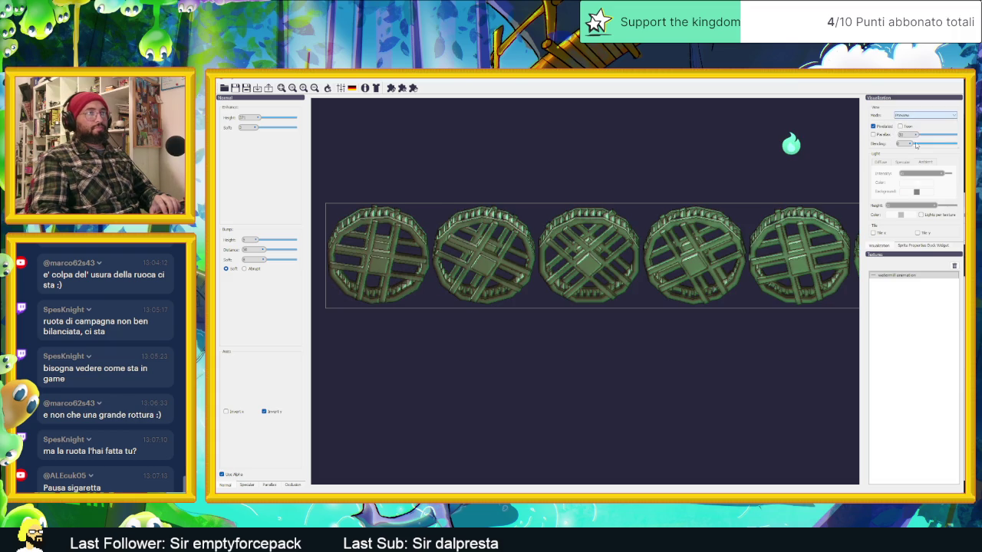
mouse_move(805, 145)
left_mouse_down()
mouse_move(631, 193)
mouse_move(487, 267)
mouse_move(346, 175)
mouse_move(535, 167)
mouse_move(767, 192)
mouse_move(358, 183)
left_mouse_up()
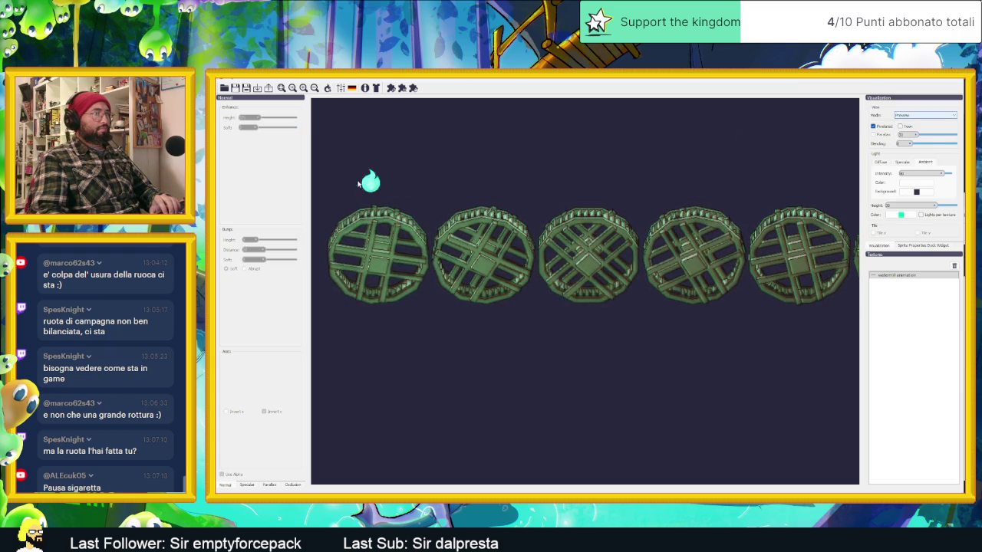
left_click_drag(429, 173, 661, 150)
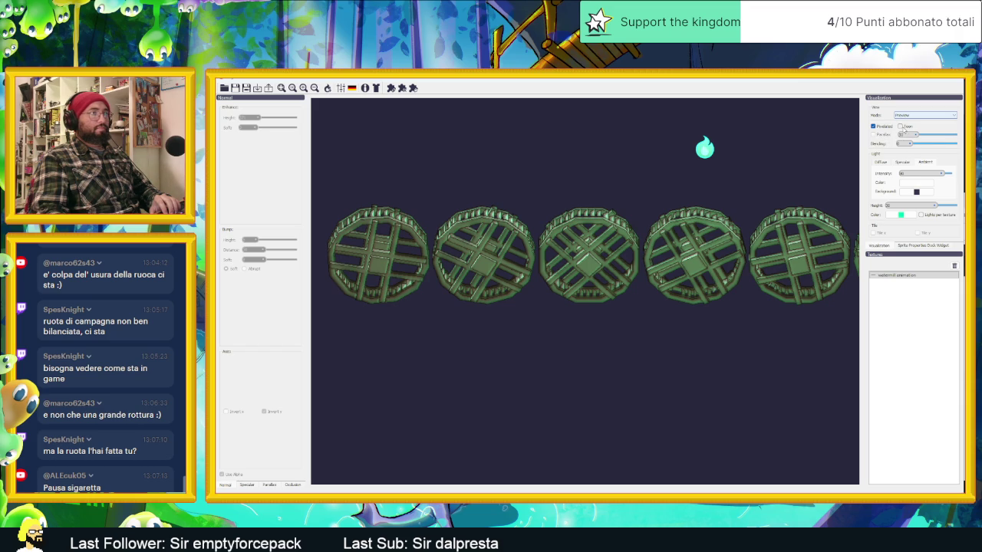
left_click(901, 126)
mouse_move(691, 144)
left_mouse_down()
mouse_move(642, 202)
mouse_move(465, 254)
mouse_move(506, 162)
mouse_move(476, 152)
mouse_move(530, 164)
mouse_move(582, 147)
mouse_move(522, 124)
left_mouse_up()
left_click_drag(503, 174, 476, 285)
mouse_move(459, 326)
left_mouse_down()
mouse_move(329, 279)
mouse_move(499, 149)
mouse_move(782, 138)
mouse_move(779, 236)
mouse_move(574, 309)
mouse_move(499, 184)
mouse_move(708, 160)
mouse_move(376, 136)
mouse_move(360, 303)
mouse_move(690, 239)
mouse_move(539, 126)
mouse_move(373, 222)
mouse_move(662, 250)
mouse_move(631, 146)
left_mouse_up()
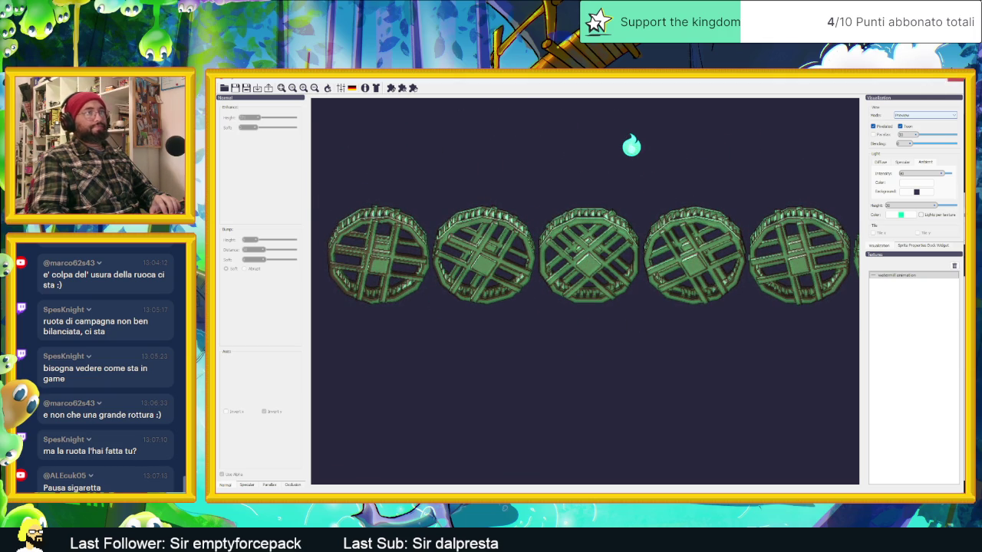
- Export the wheel normal map with the _n suffix and return to Godot
key("alt+Tab")
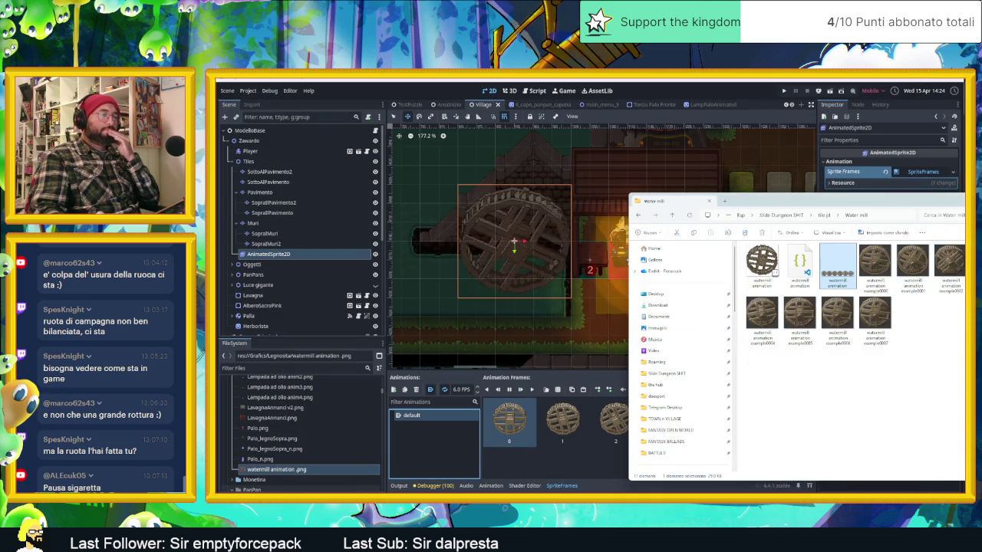
key("alt+Tab")
left_click(261, 90)
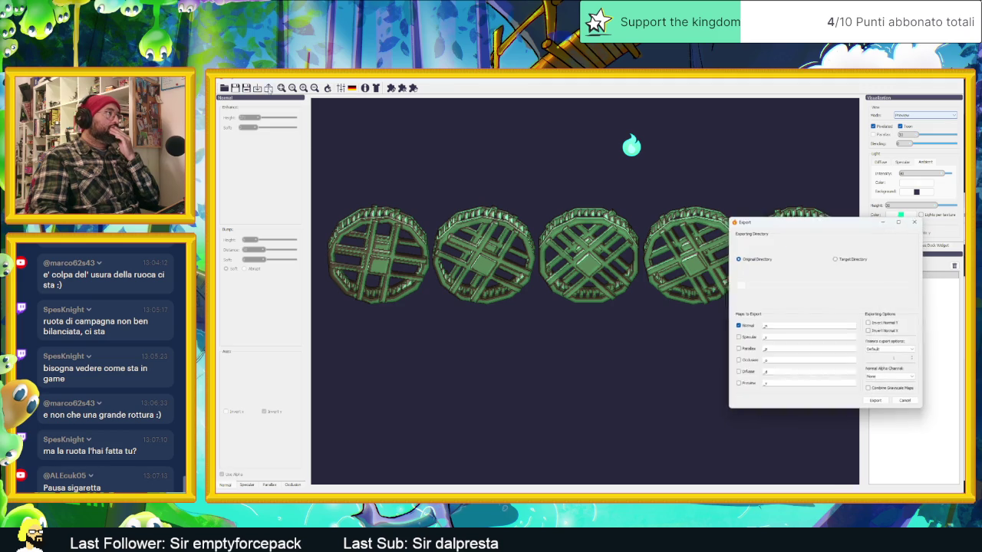
left_click(876, 402)
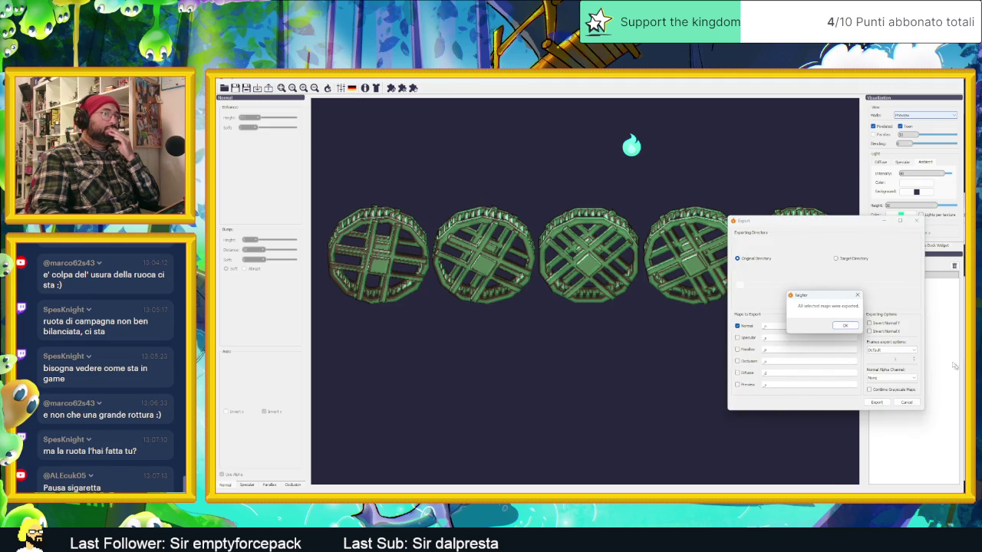
left_click(846, 327)
left_click(924, 79)
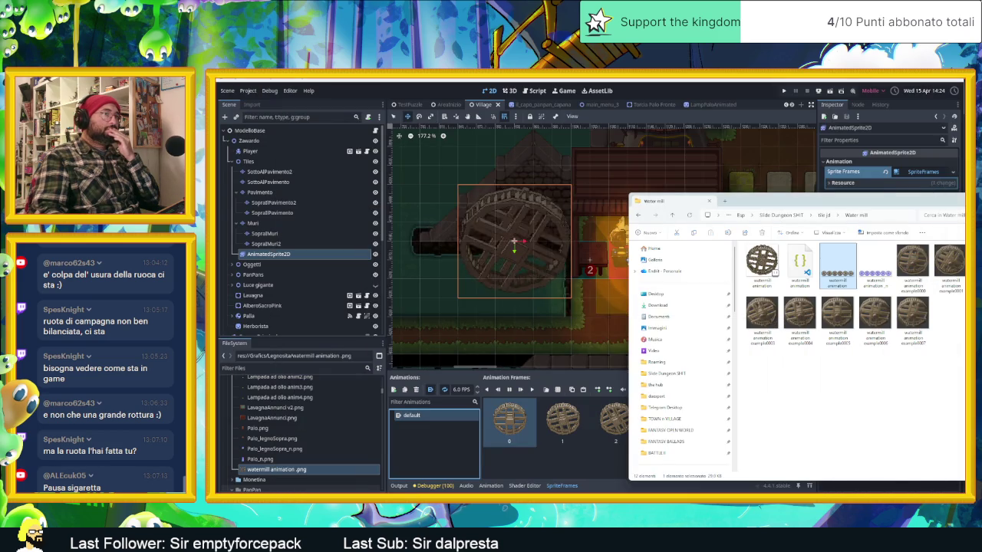
- Create a CanvasTexture resource in the Legnosita folder named WaterMill.tres
mouse_move(875, 265)
left_mouse_down()
mouse_move(681, 351)
mouse_move(293, 465)
left_mouse_up()
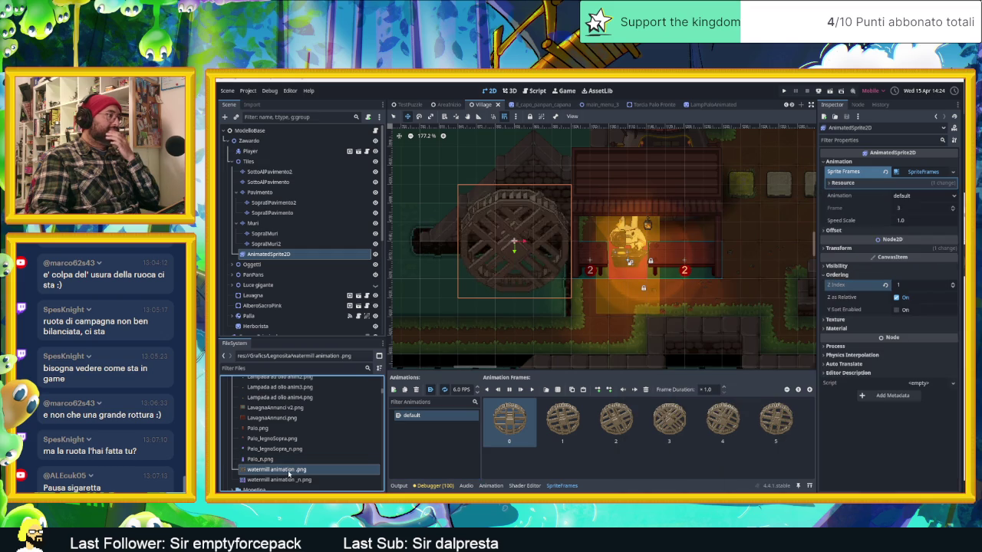
right_click(280, 449)
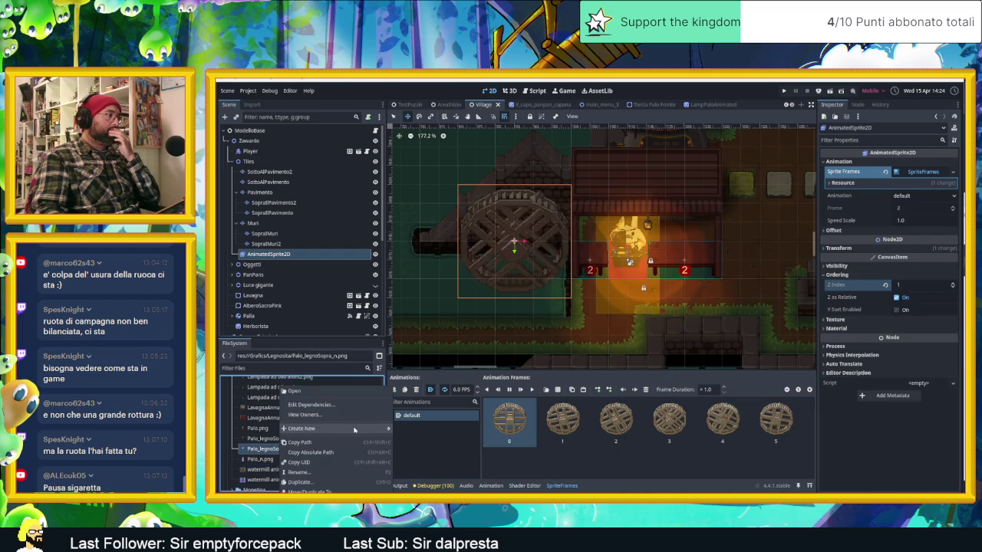
left_click(415, 458)
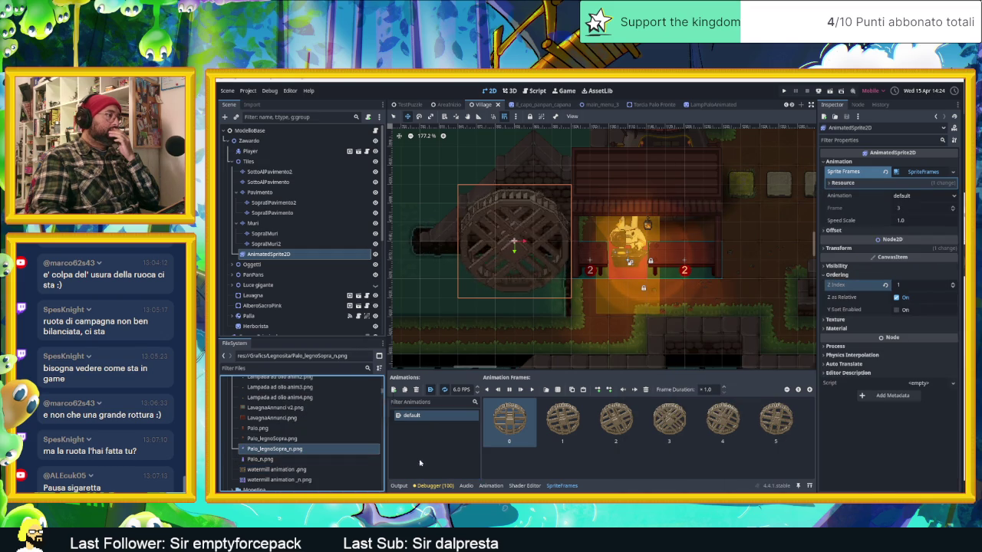
type("canvas")
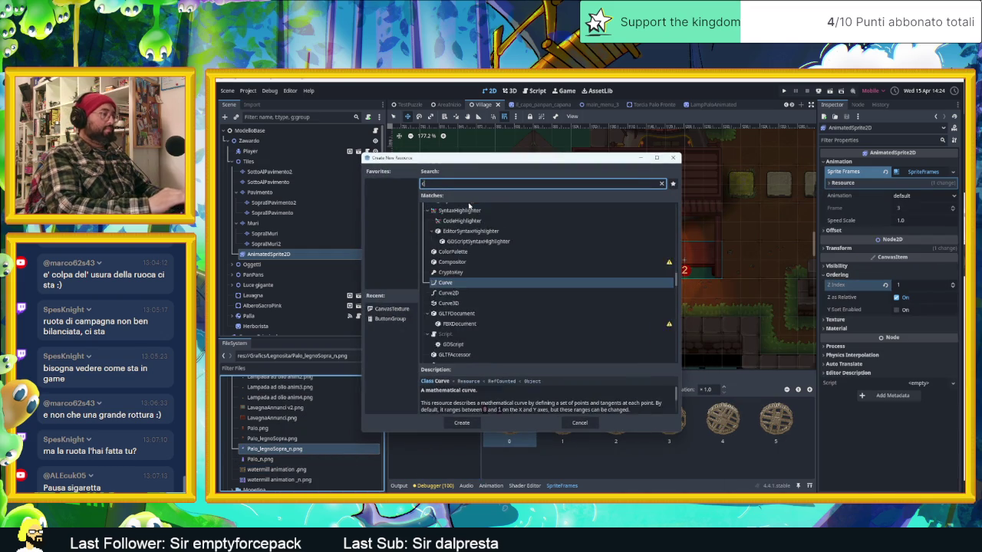
key("Return")
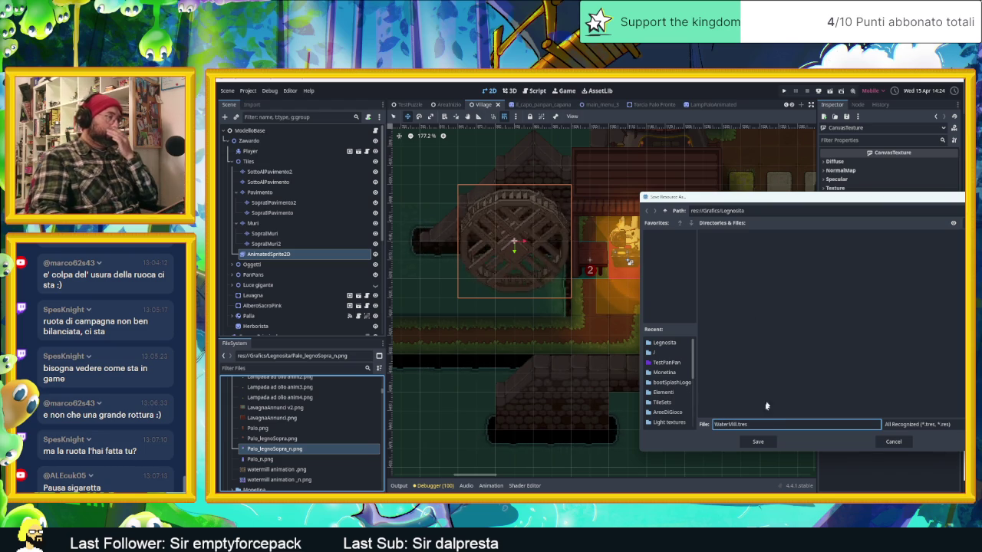
left_click(758, 441)
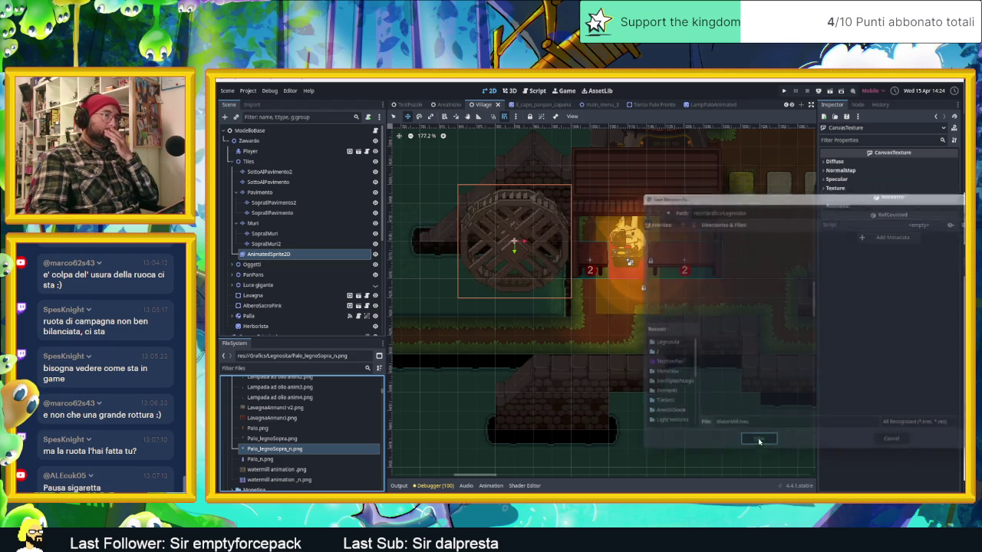
- Assign watermill animation.png as the diffuse texture of WaterMill.tres
left_click(309, 470)
scroll(306, 468, "down", 3)
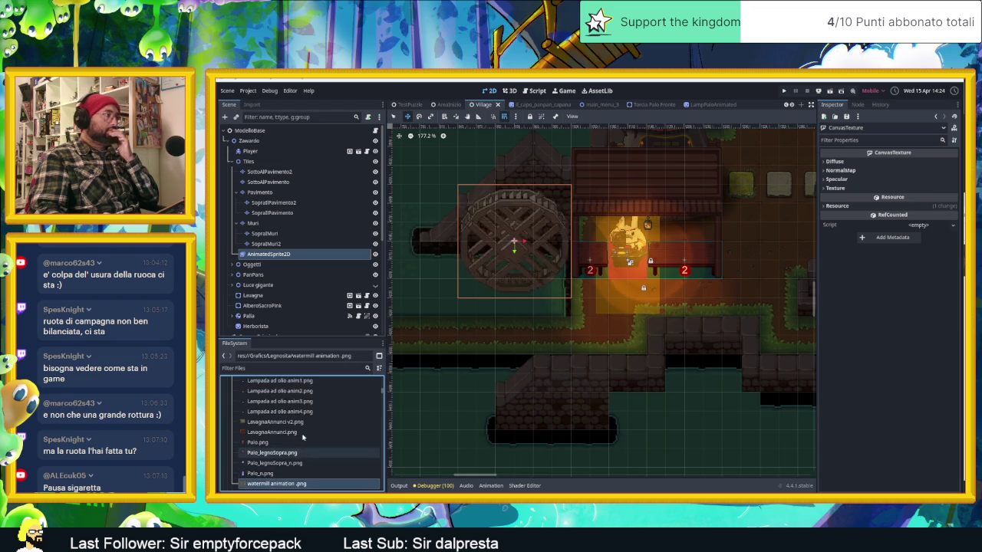
left_click(303, 463)
left_click(853, 161)
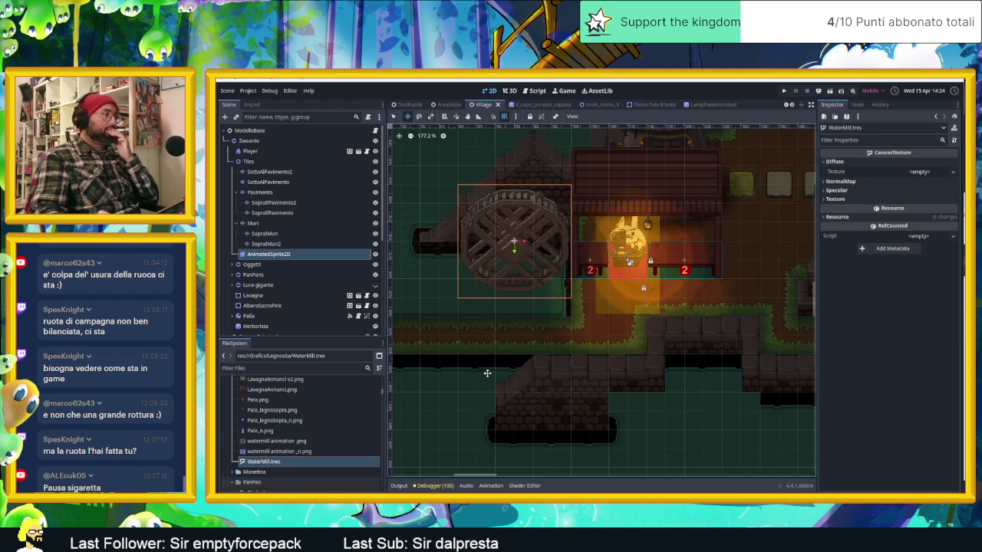
left_click_drag(284, 441, 922, 173)
left_click(922, 178)
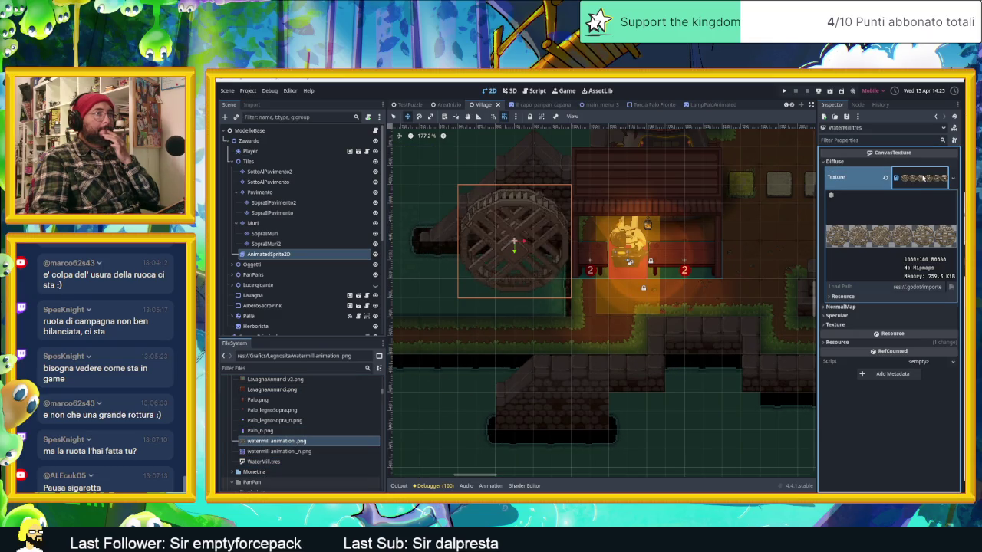
left_click(842, 297)
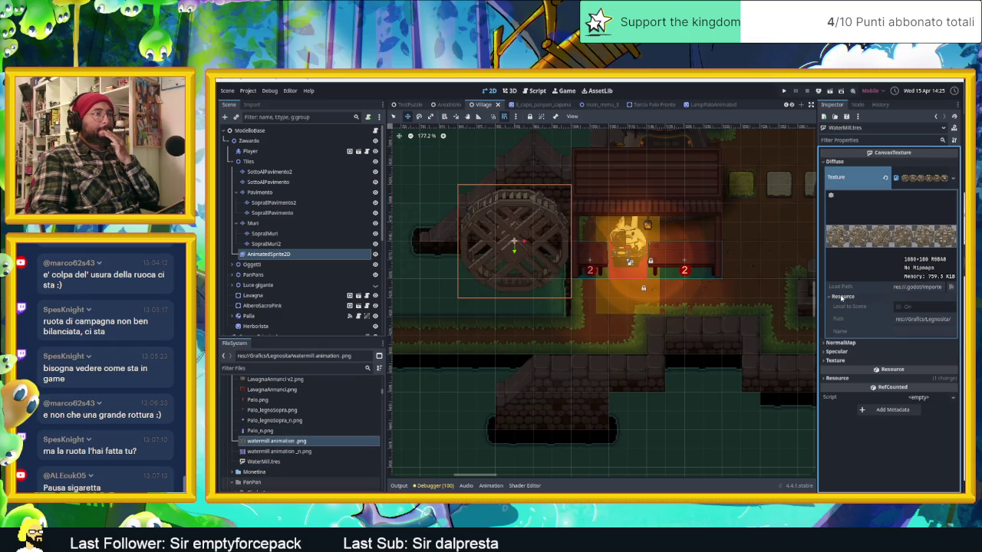
left_click(841, 297)
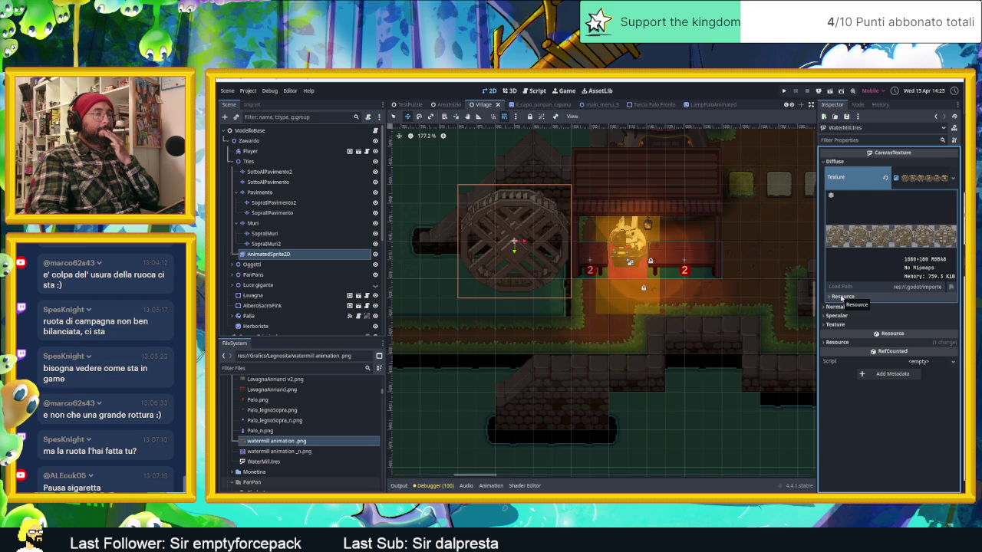
left_click(841, 297)
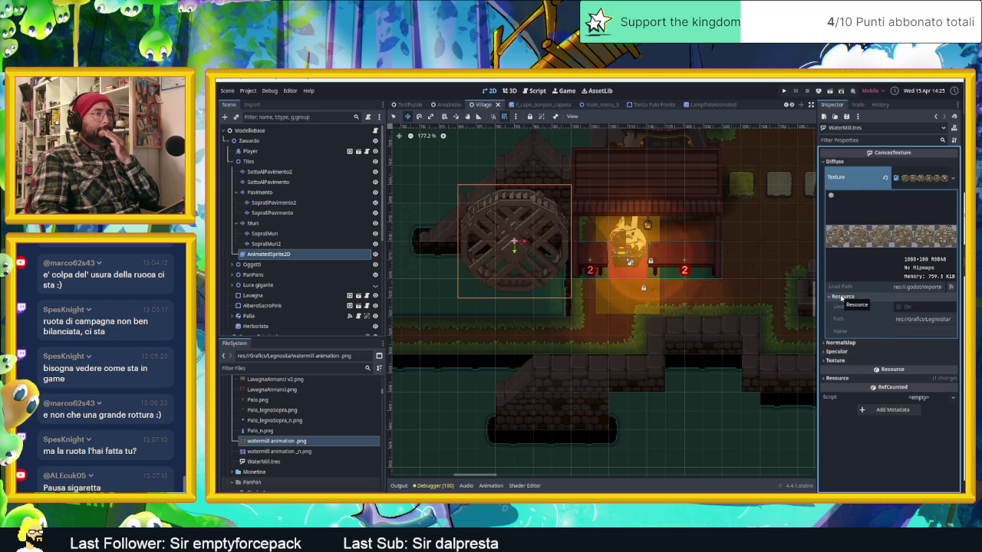
left_click(841, 297)
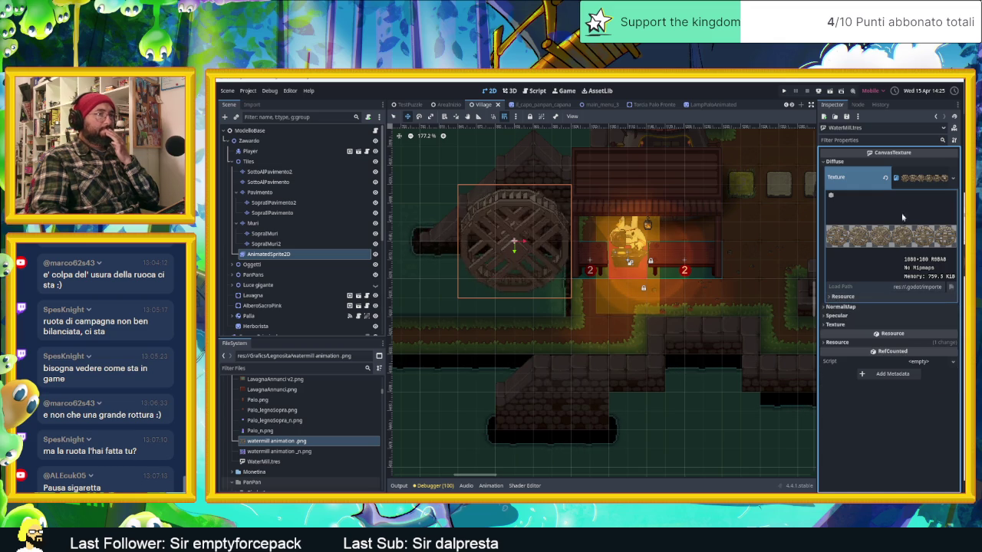
left_click(932, 175)
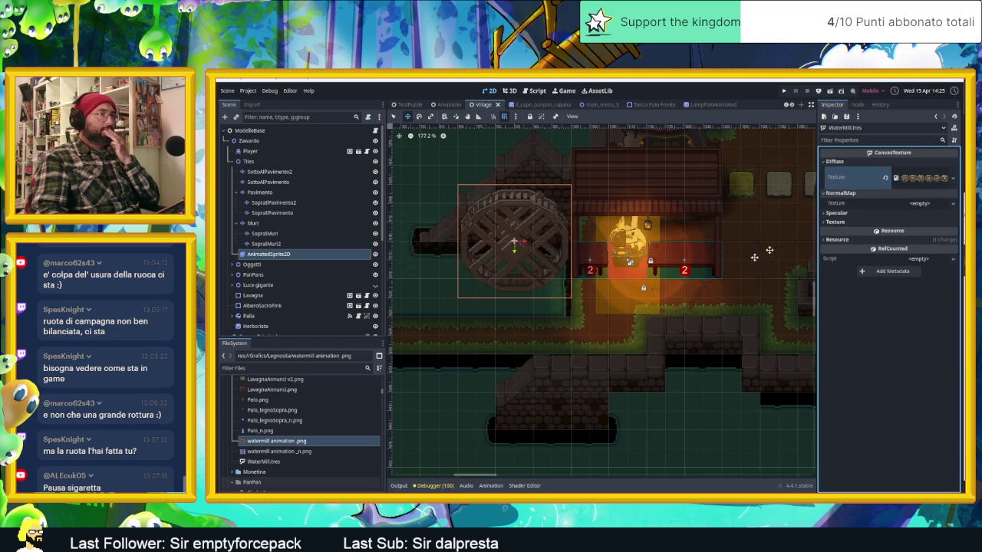
- Set watermill animation_n.png as the NormalMap texture and save WaterMill.tres
left_click(276, 452)
left_click_drag(272, 454, 920, 203)
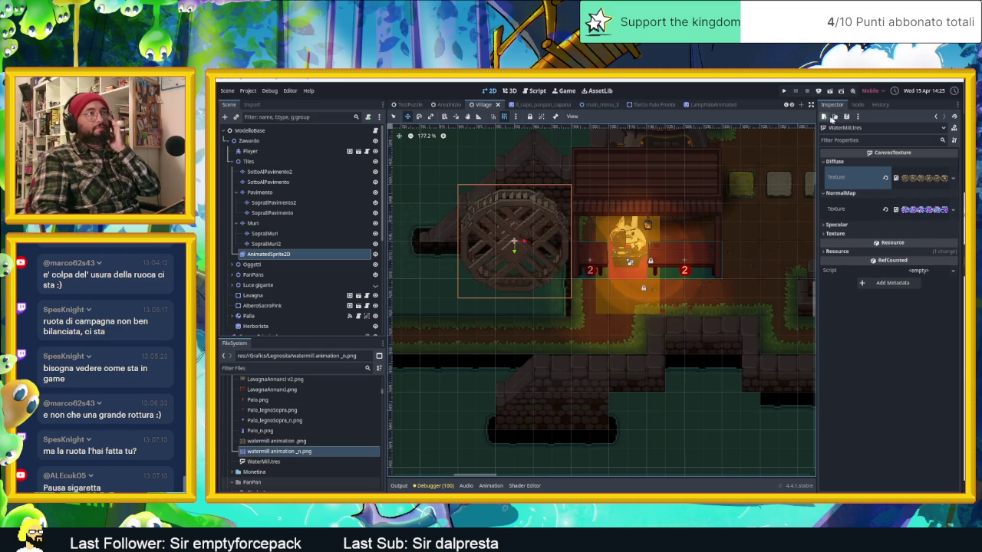
left_click(846, 117)
left_click(858, 128)
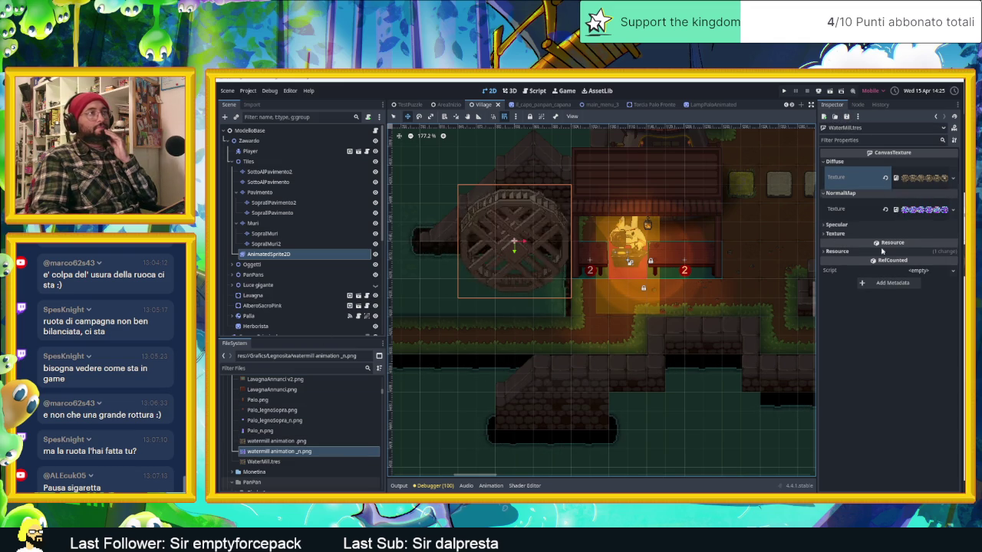
left_click(272, 462)
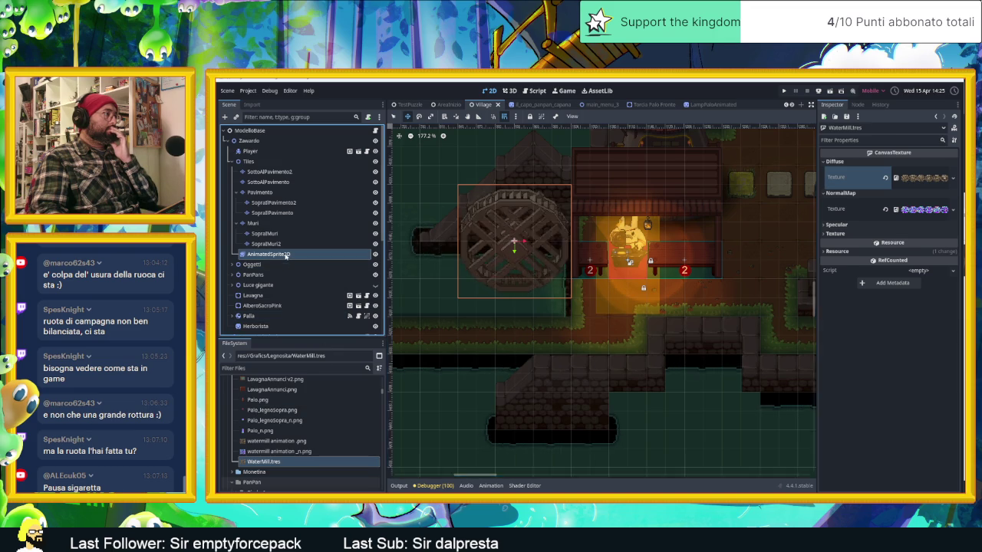
- Rename the AnimatedSprite2D node to waterMill
left_click(286, 254)
key("F2")
type("waterMill")
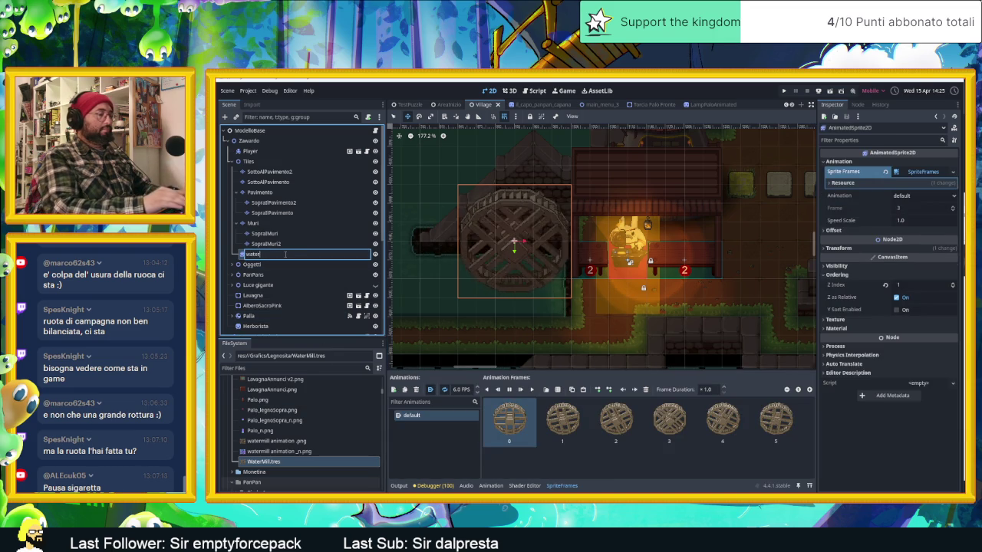
left_click(252, 254)
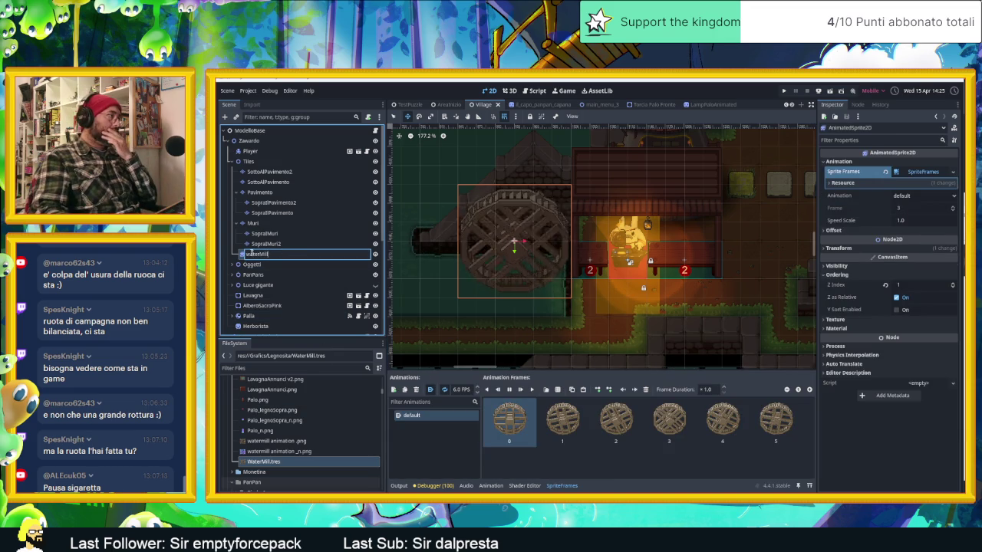
key("Return")
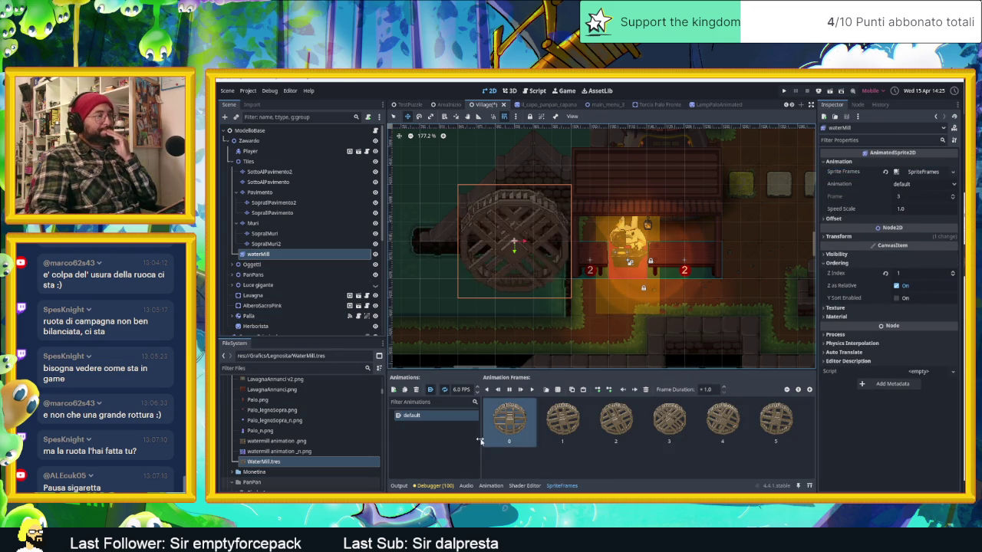
- Delete all the old wheel frames from the default animation
left_click(776, 429)
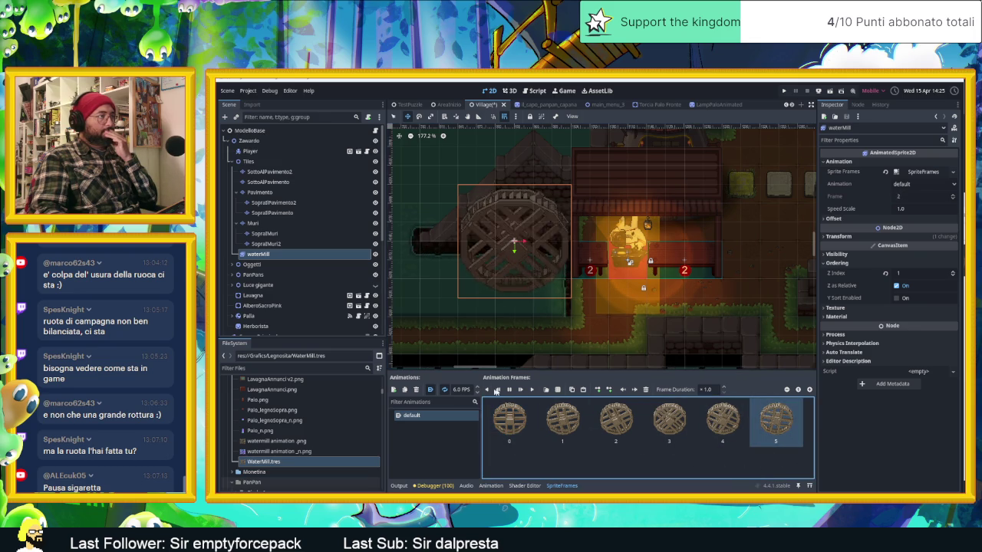
left_click(510, 389)
left_click(776, 465)
left_click(524, 418)
left_click(777, 418, "shift")
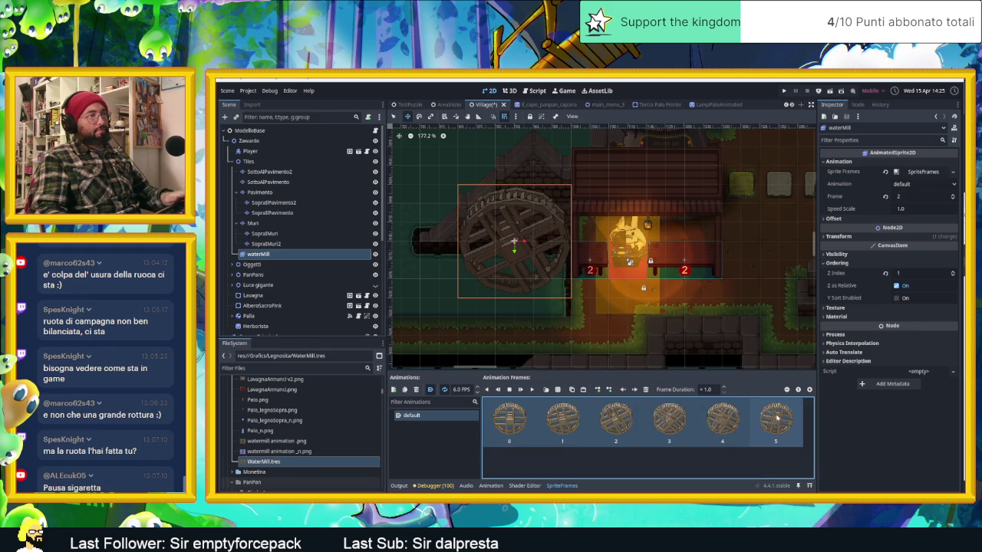
left_click(646, 390)
left_click(578, 430)
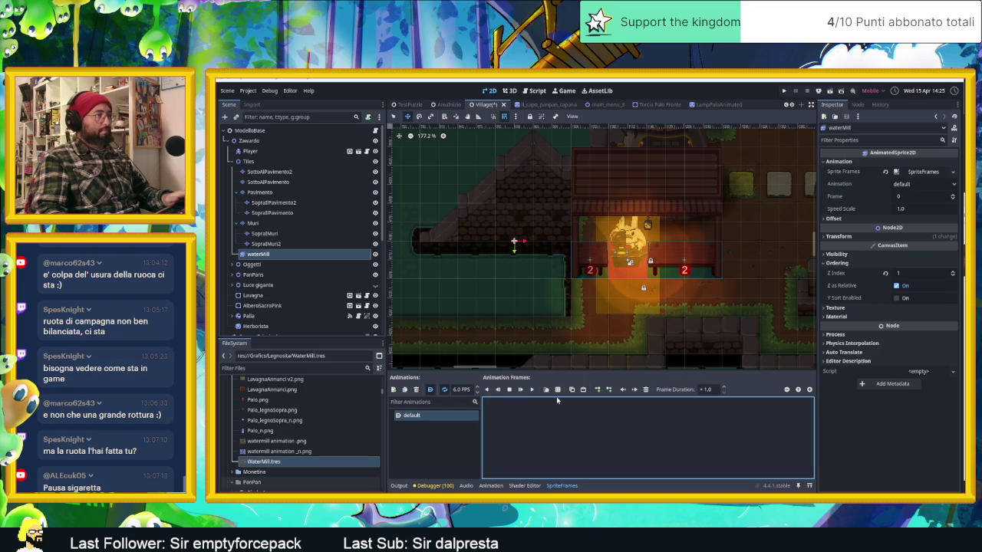
- Add all six wheel frames from the WaterMill.tres sheet to the animation
left_click(559, 390)
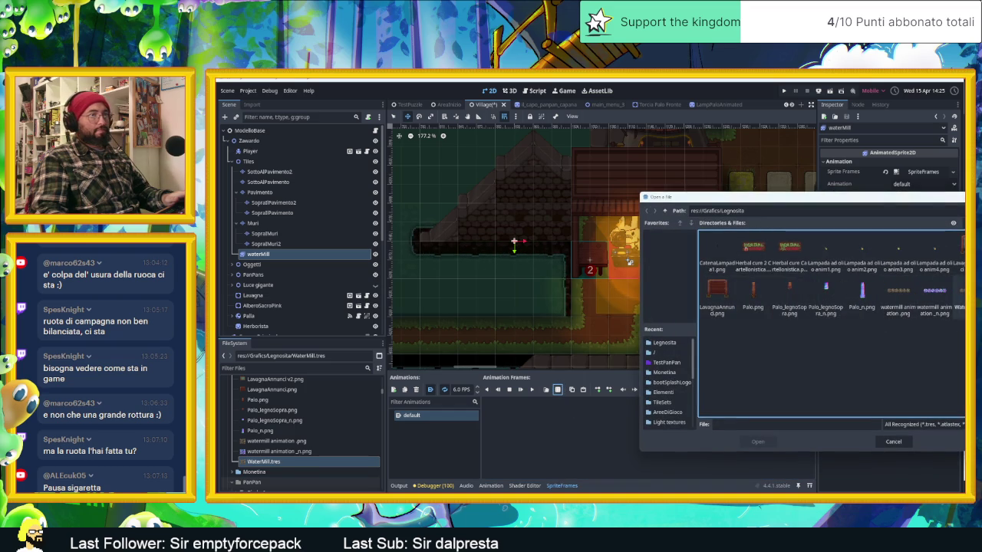
left_click(958, 295)
double_click(959, 303)
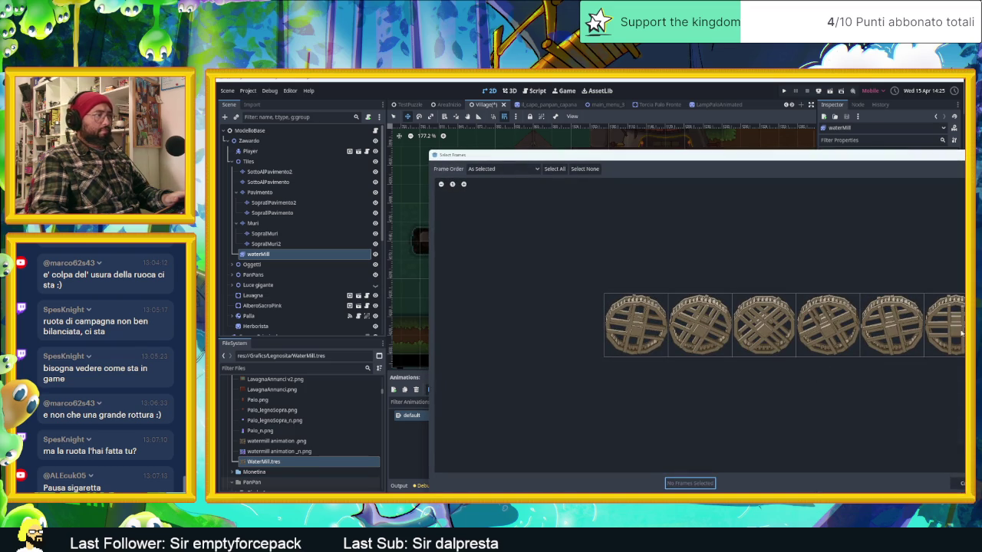
left_click_drag(944, 326, 637, 326)
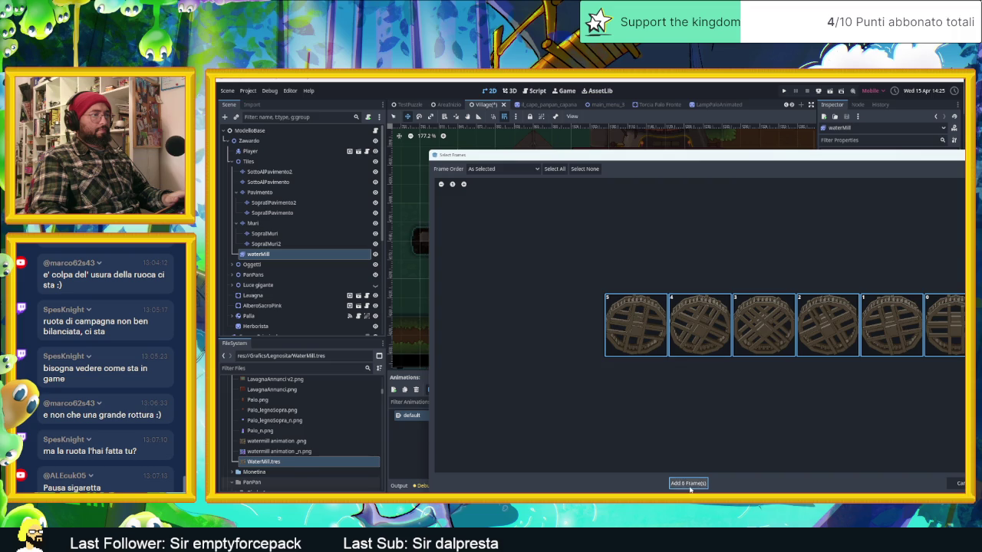
left_click(688, 483)
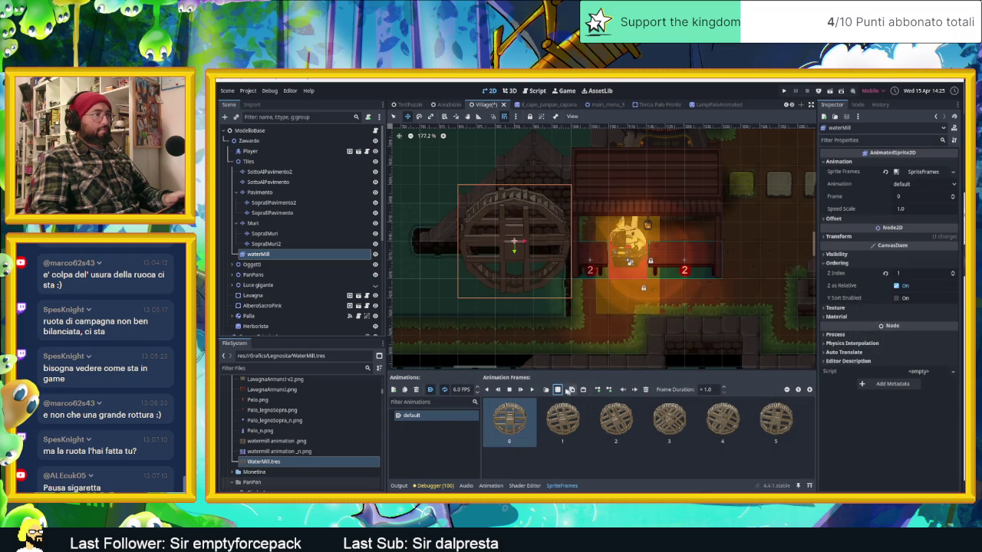
- Play the rebuilt wheel animation and save the Village scene
left_click(531, 389)
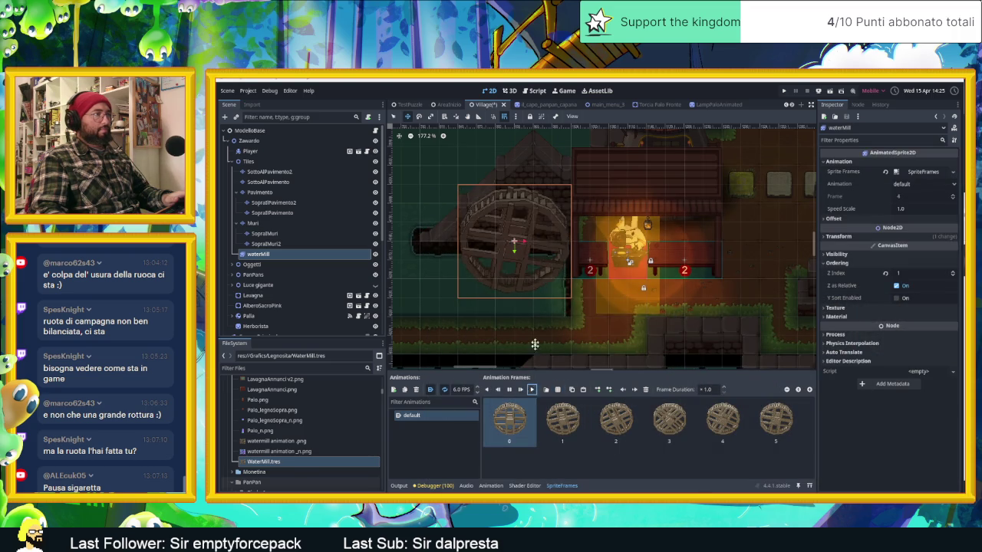
scroll(524, 251, "up", 2)
scroll(524, 252, "up", 2)
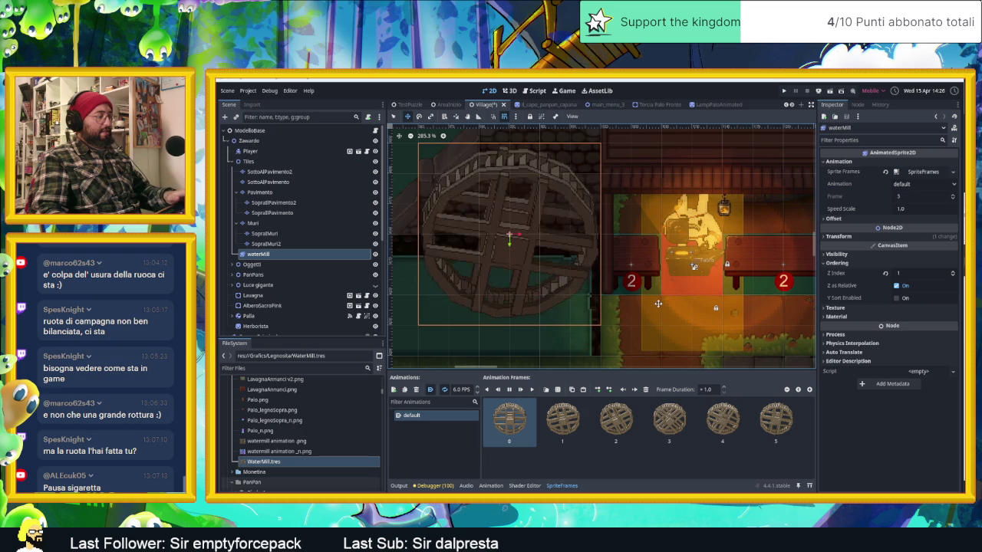
key("ctrl+s")
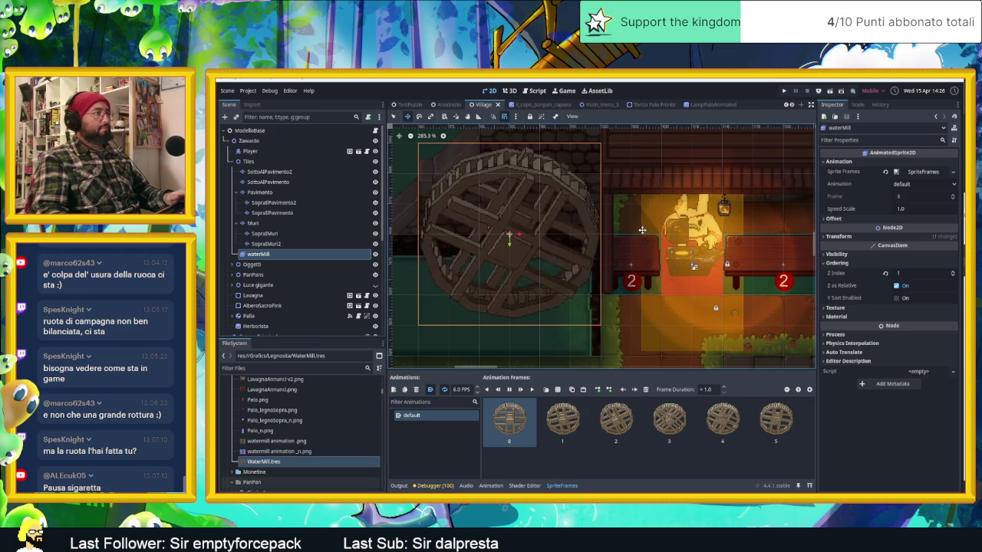
scroll(640, 234, "down", 8)
left_click(337, 284)
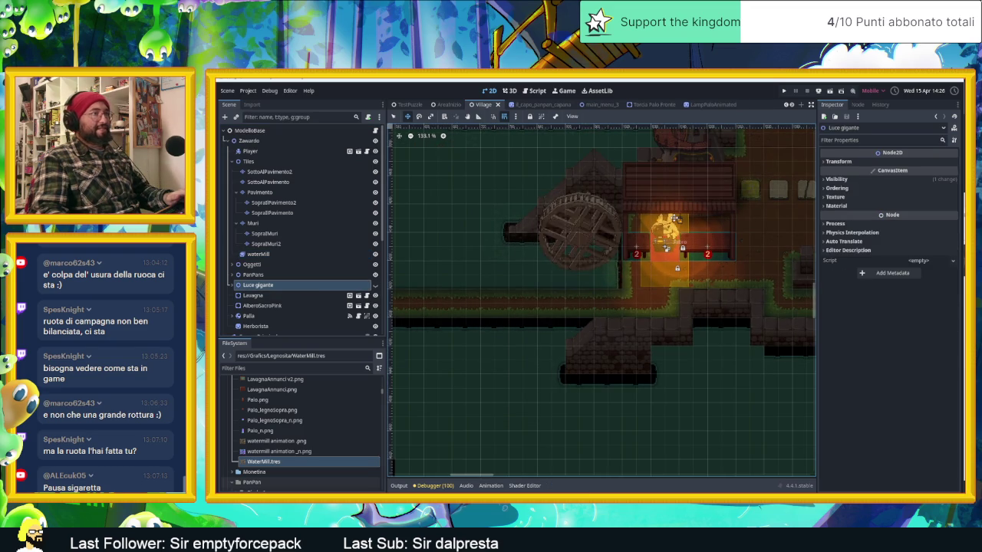
left_click(685, 230)
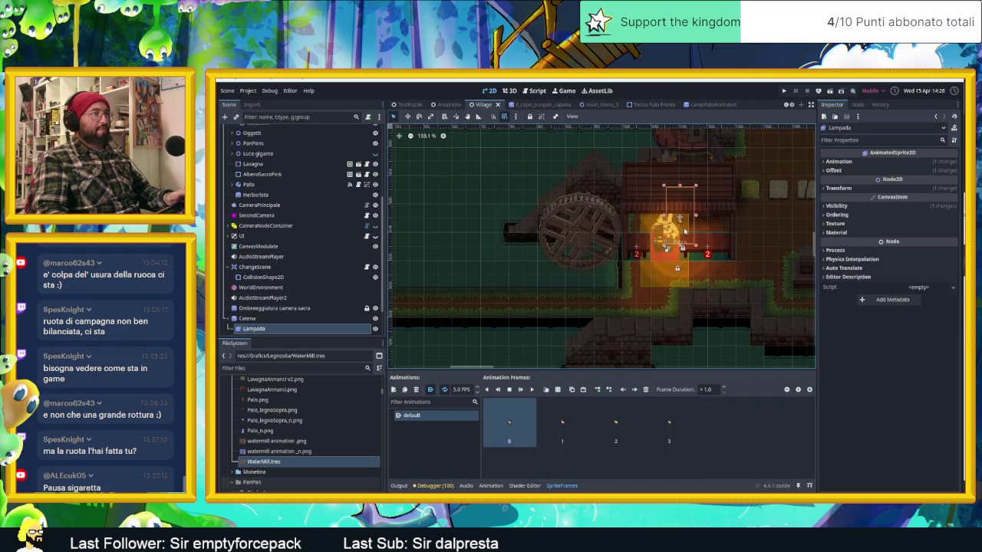
left_click_drag(679, 218, 634, 219)
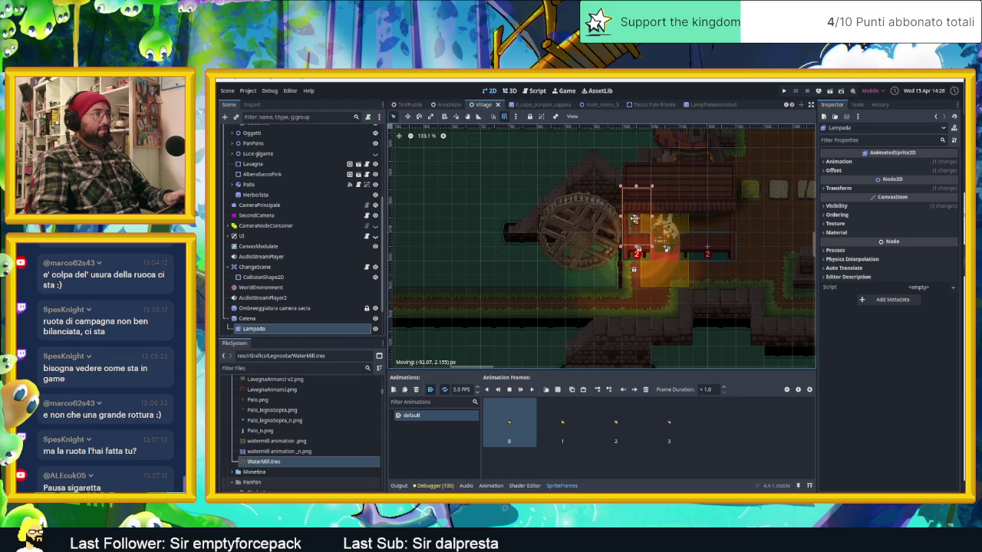
scroll(634, 219, "up", 3)
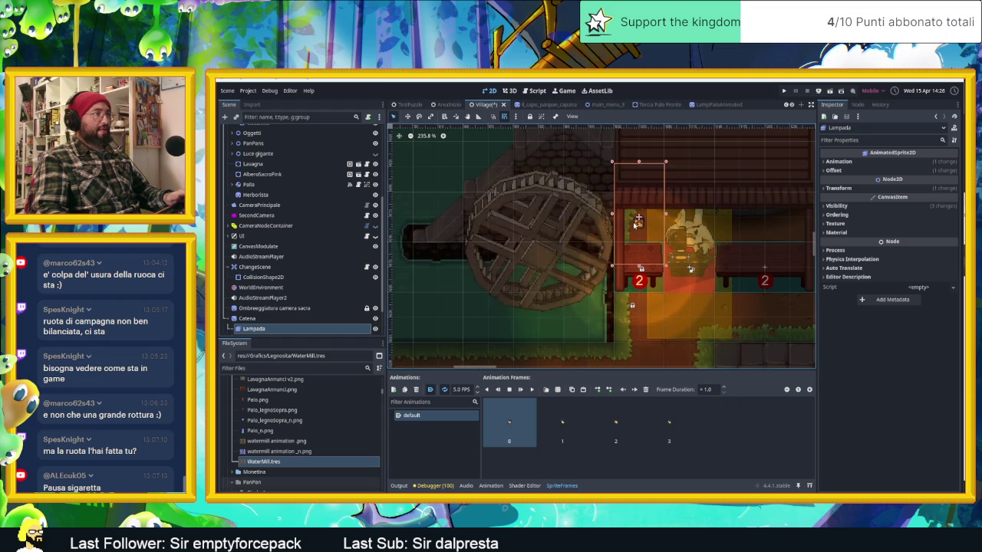
scroll(630, 232, "up", 3)
scroll(610, 254, "up", 3)
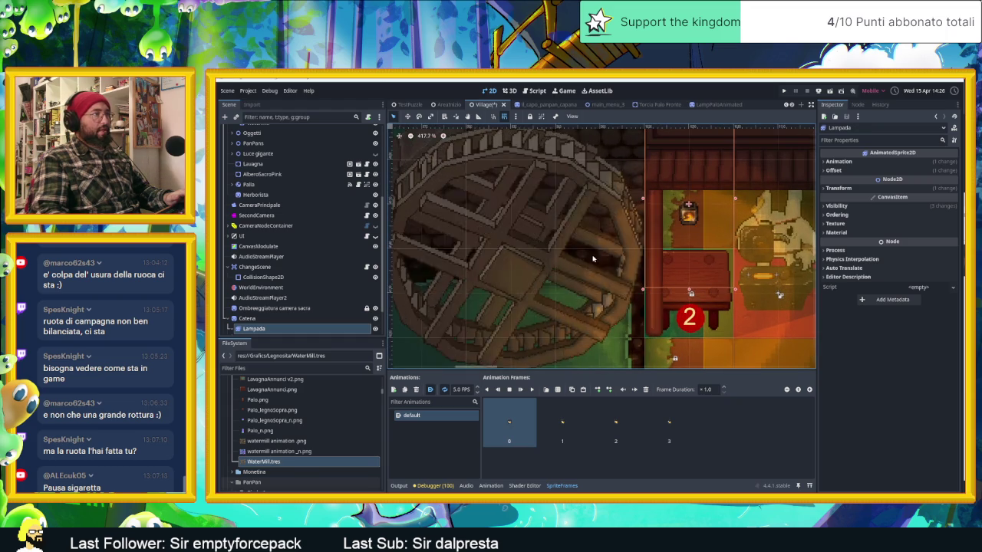
key("ctrl+s")
scroll(629, 269, "down", 1)
scroll(645, 271, "down", 5)
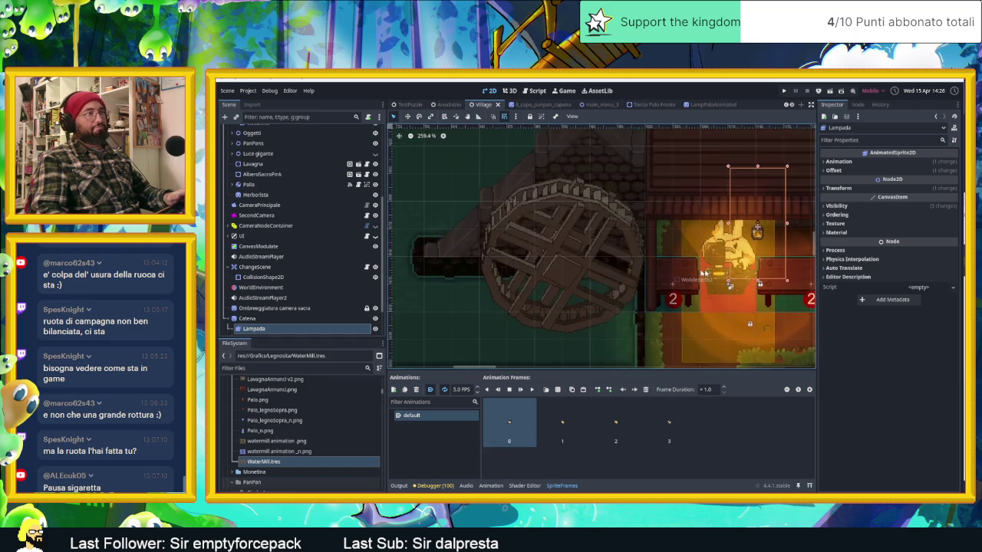
scroll(645, 271, "down", 3)
scroll(731, 273, "down", 1)
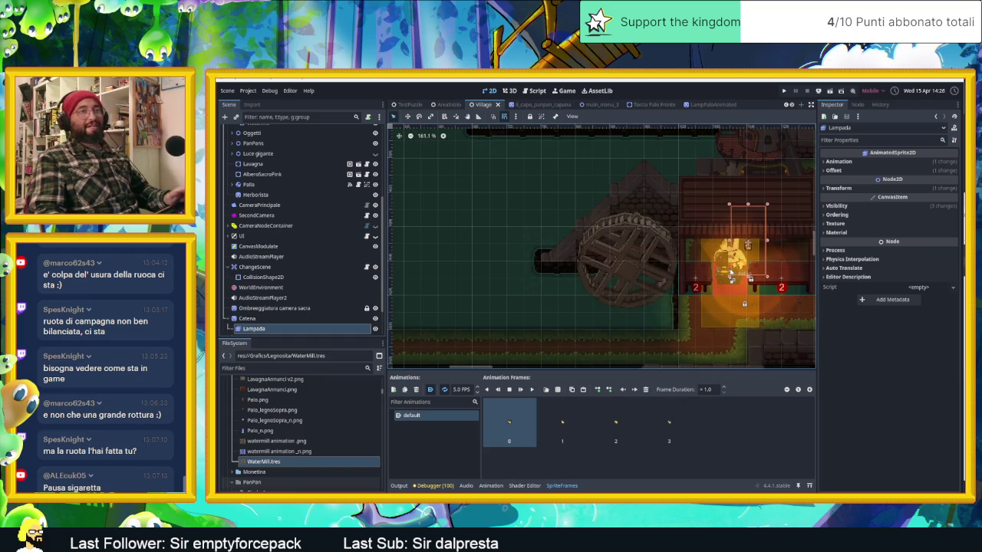
left_click_drag(684, 285, 533, 279)
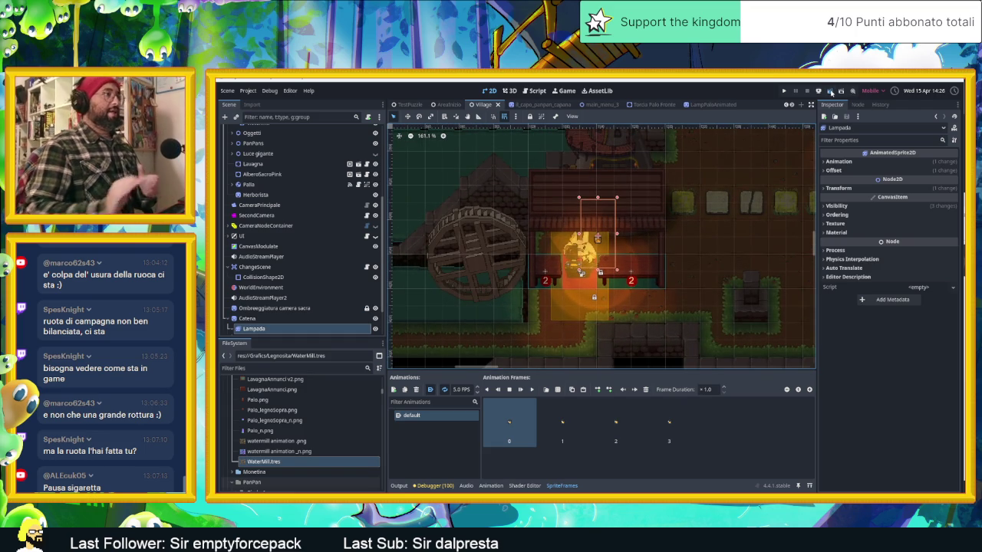
left_click(831, 92)
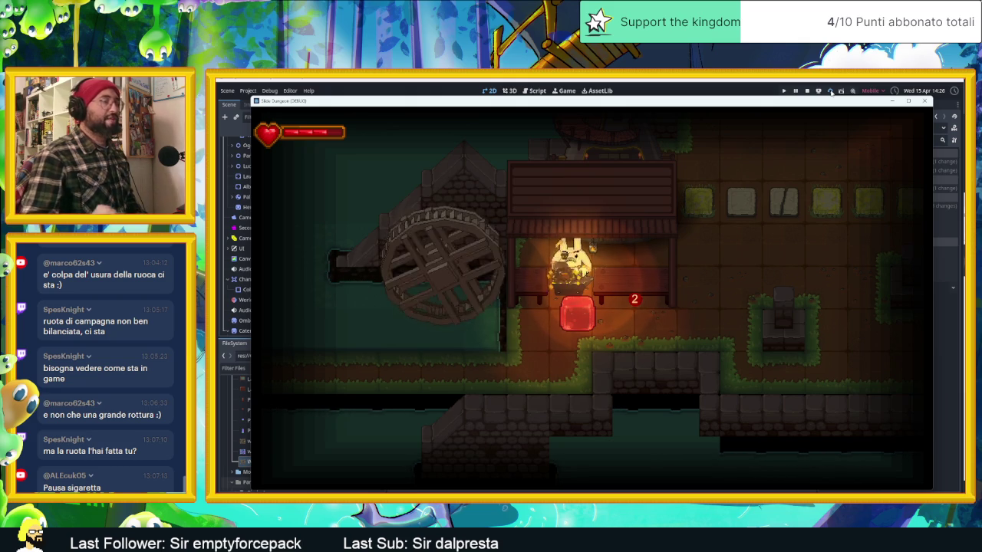
- Stop the running watermill game test and return to the Godot editor
left_click(830, 92)
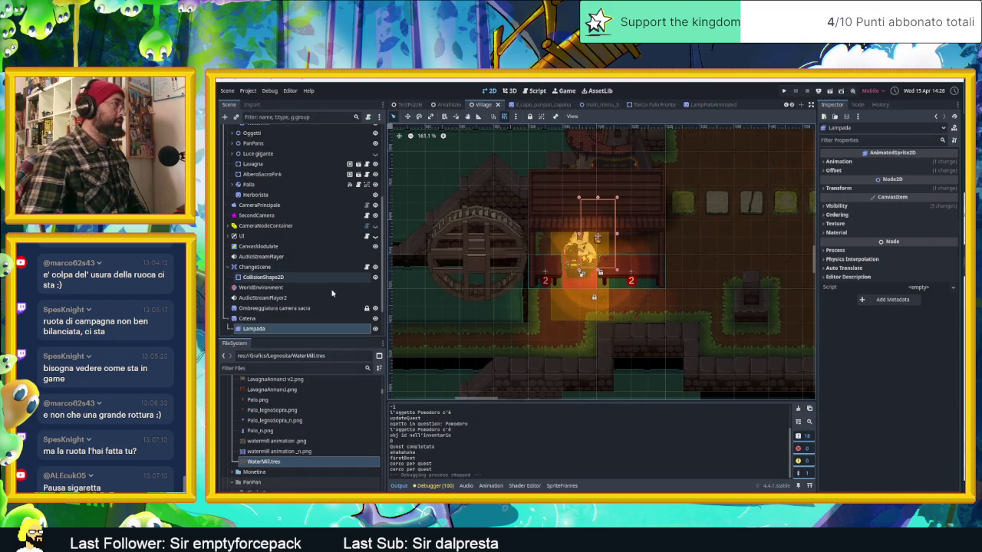
- Give the waterMill sprite a pale pink Self Modulate tint under Visibility in the Inspector
left_click(451, 258)
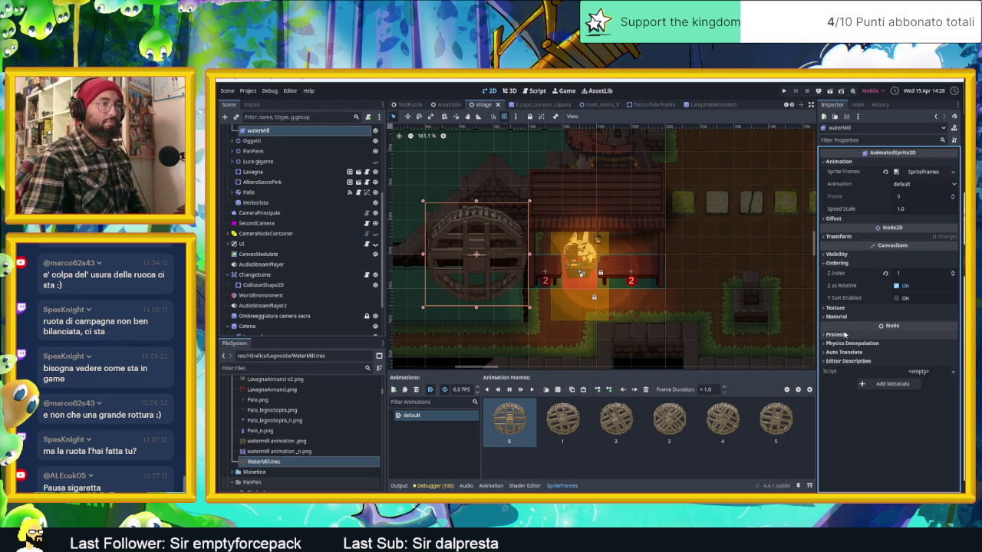
left_click(849, 314)
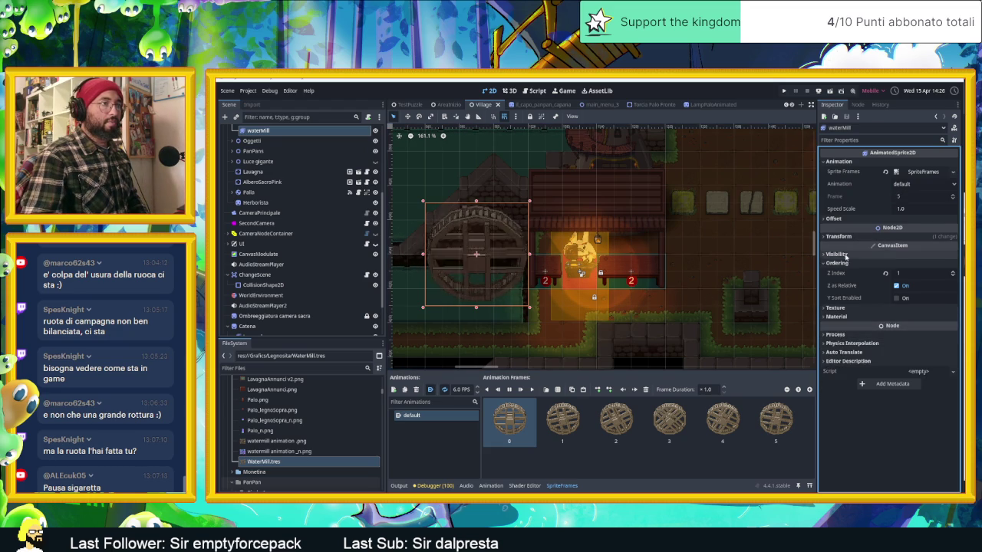
left_click(836, 254)
left_click(917, 288)
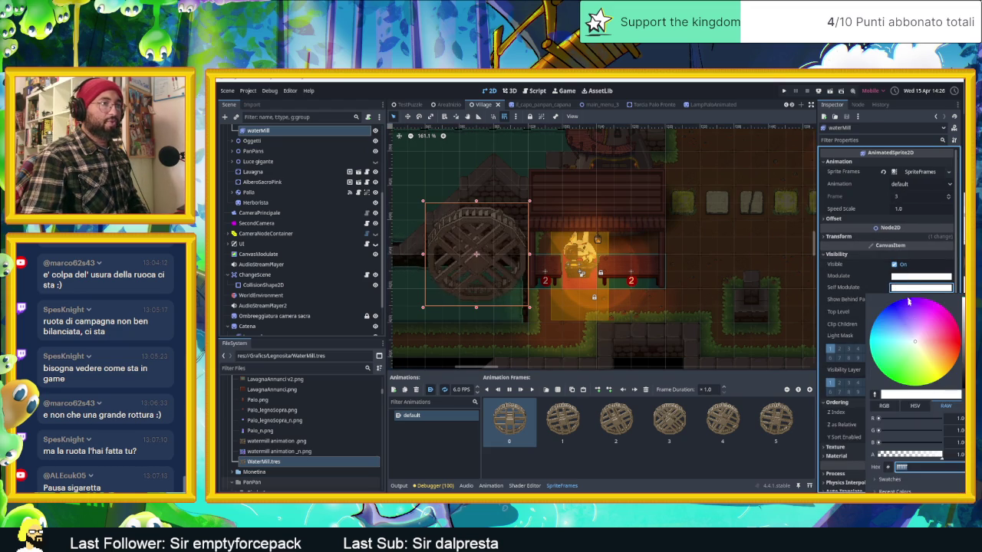
left_click(920, 343)
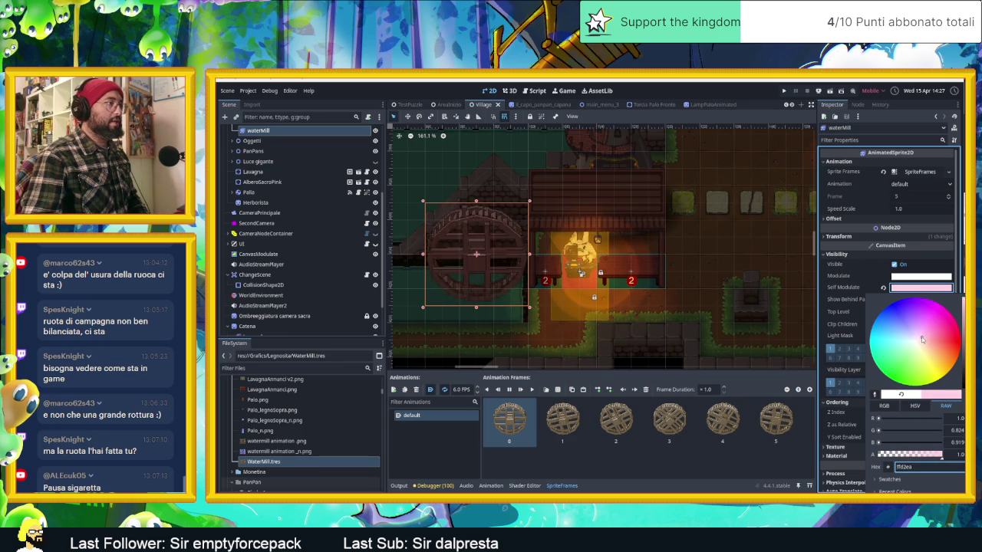
left_click_drag(921, 343, 924, 343)
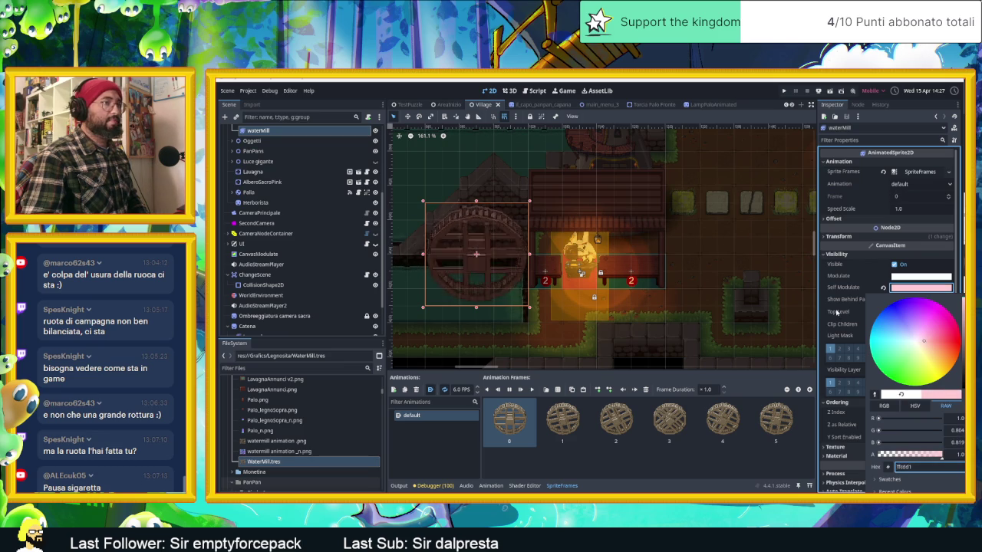
left_click(574, 296)
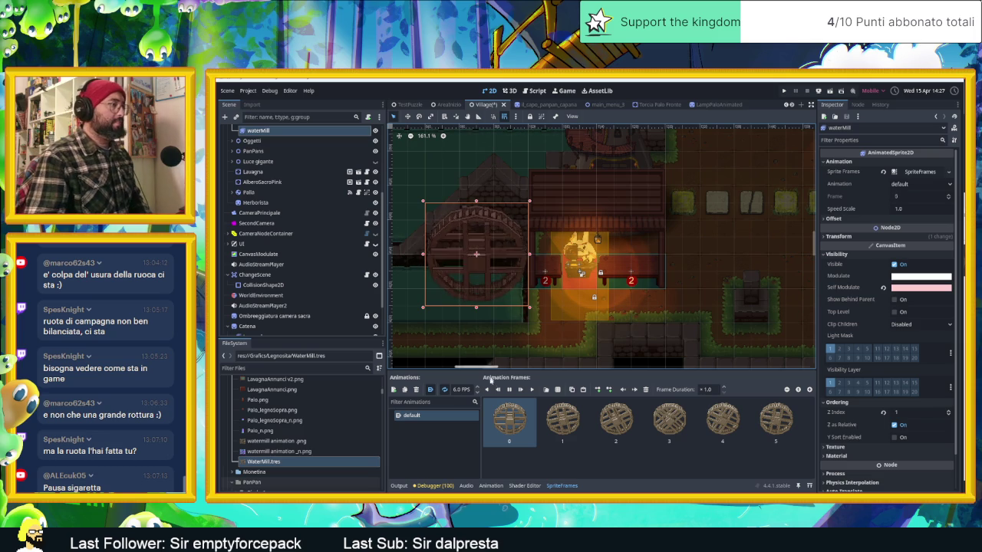
left_click(593, 308)
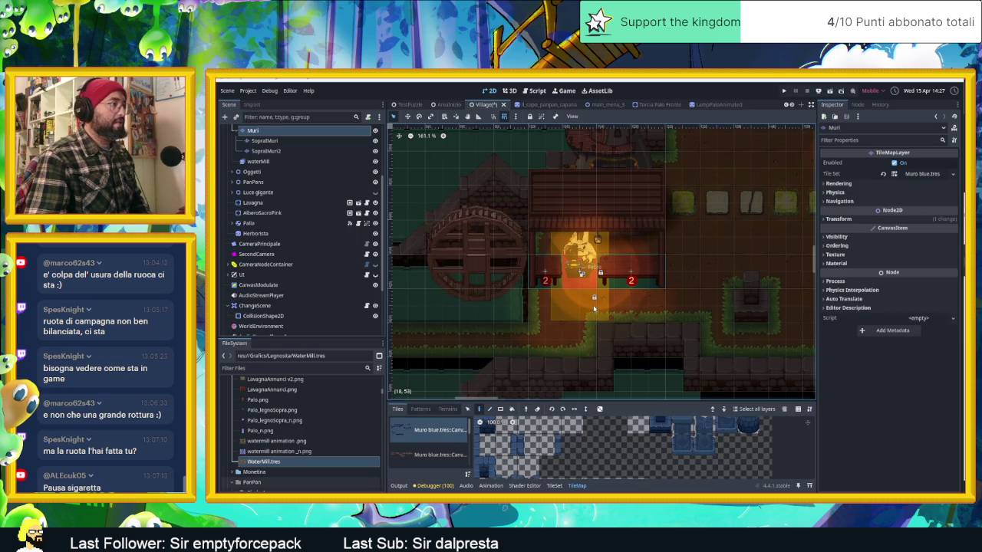
- Zoom in on the waterwheel beside the building in the 2D viewport, then zoom back out
scroll(465, 285, "up", 1)
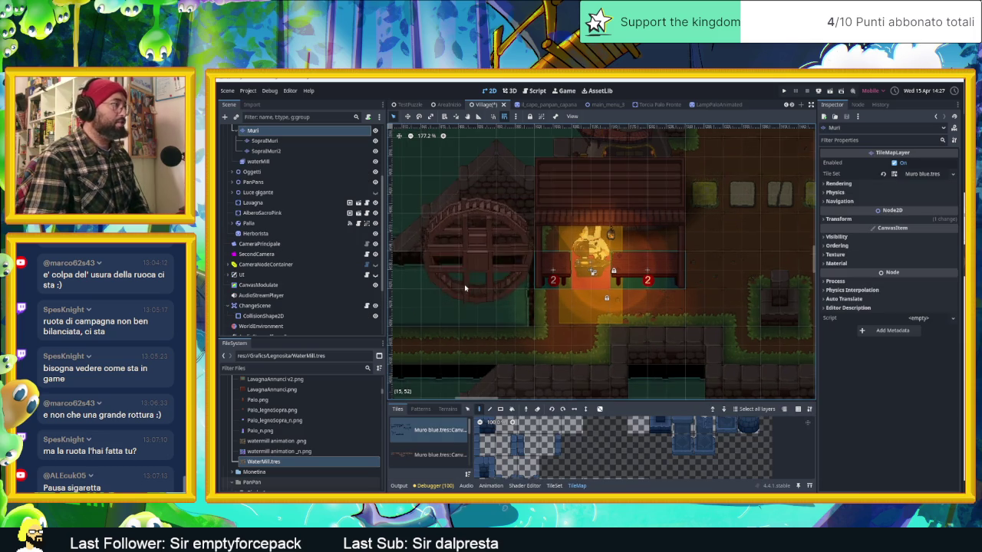
scroll(464, 288, "up", 1)
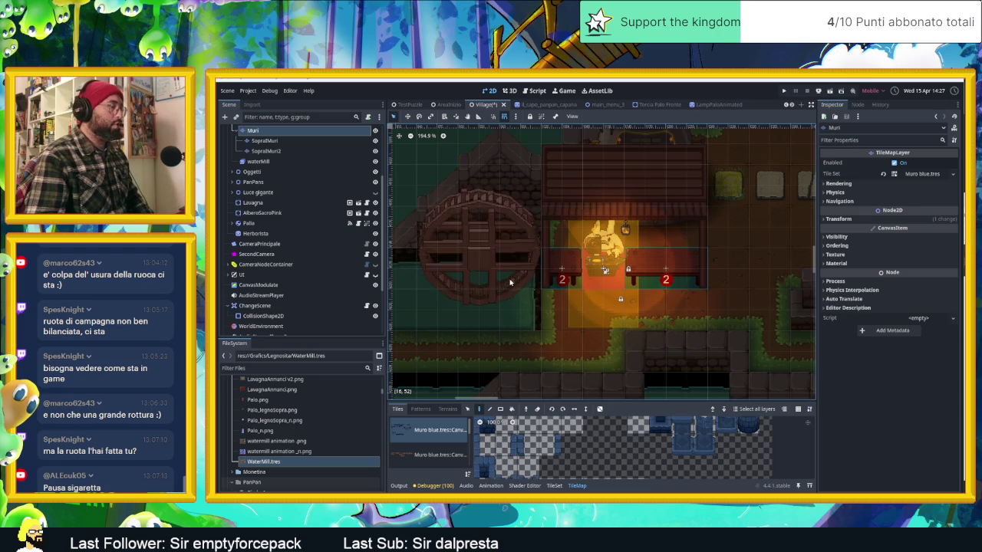
scroll(438, 278, "up", 1)
scroll(465, 271, "up", 1)
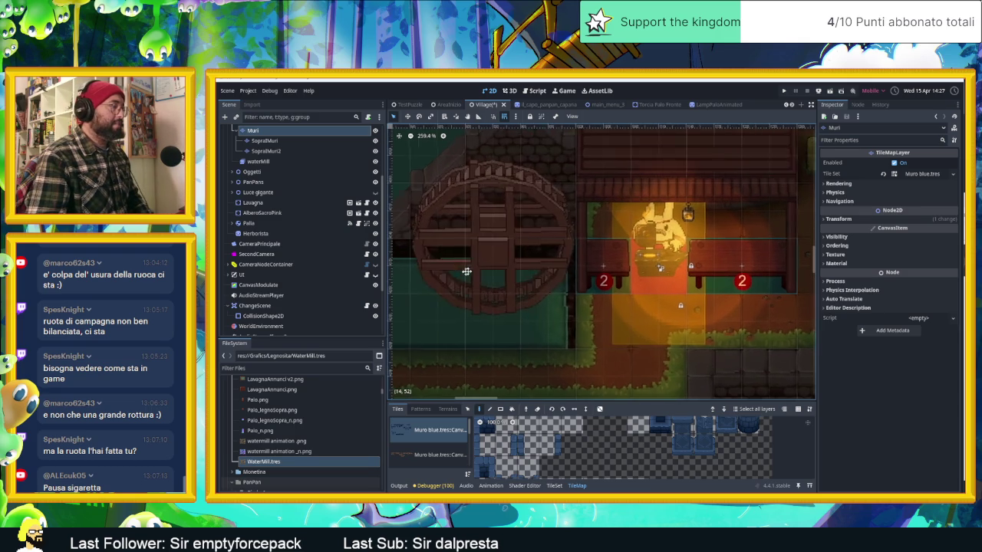
scroll(503, 261, "up", 1)
scroll(511, 276, "up", 1)
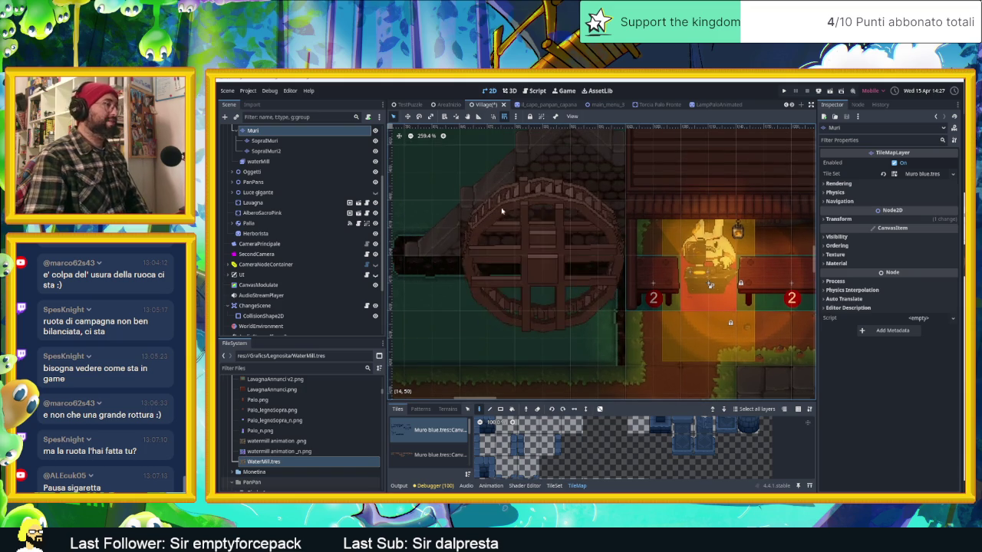
scroll(502, 237, "down", 3)
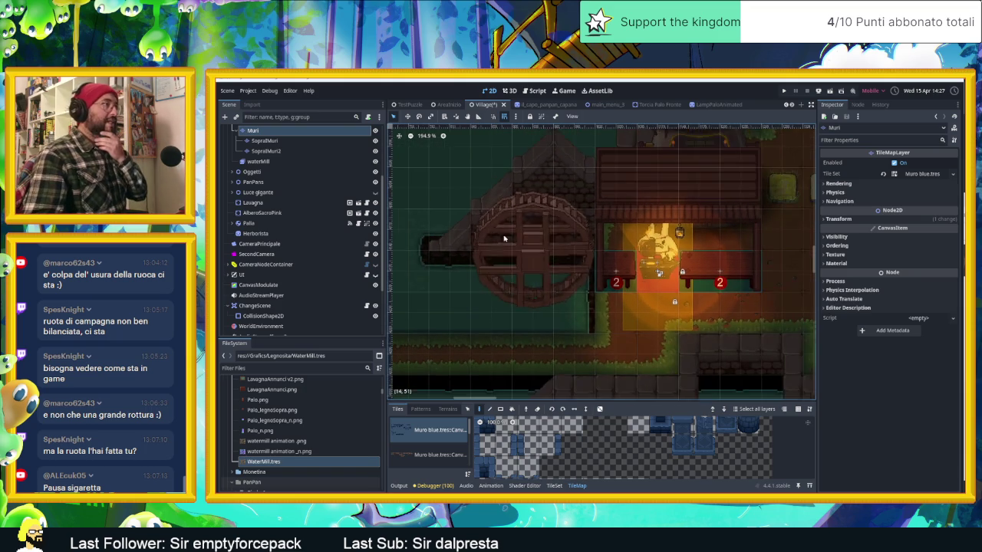
scroll(504, 239, "down", 2)
scroll(504, 239, "down", 2)
scroll(504, 241, "down", 1)
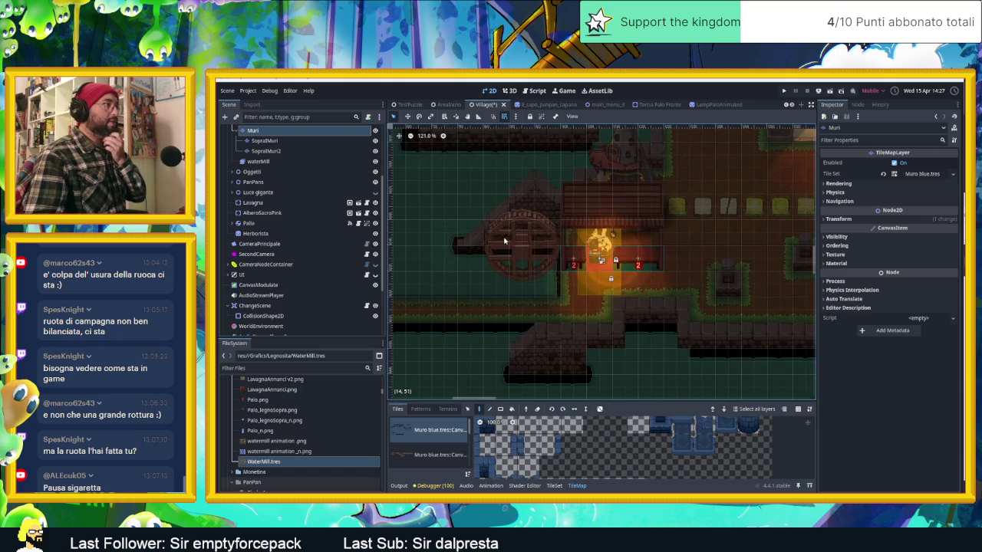
scroll(504, 242, "down", 1)
scroll(504, 242, "down", 1)
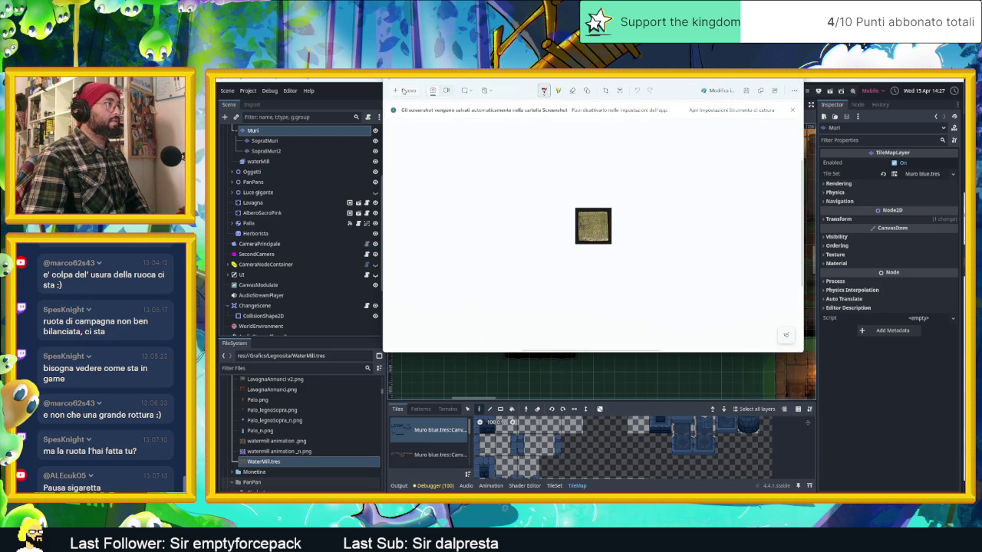
- Capture a Snipping Tool screenshot of the waterwheel area, then switch back to Aseprite
left_click(404, 91)
left_click_drag(478, 199, 518, 244)
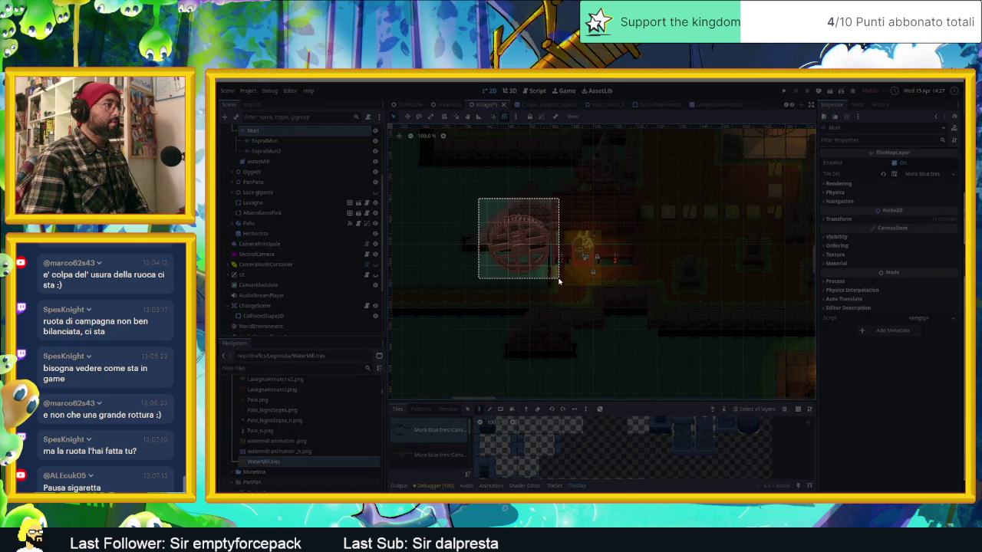
left_click_drag(558, 284, 558, 283)
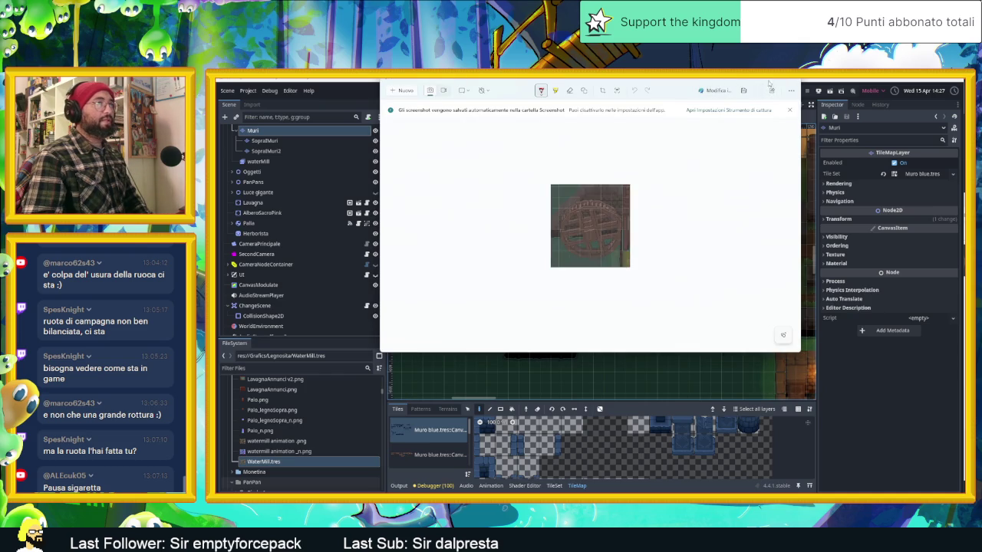
left_click(790, 84)
key("alt+Tab")
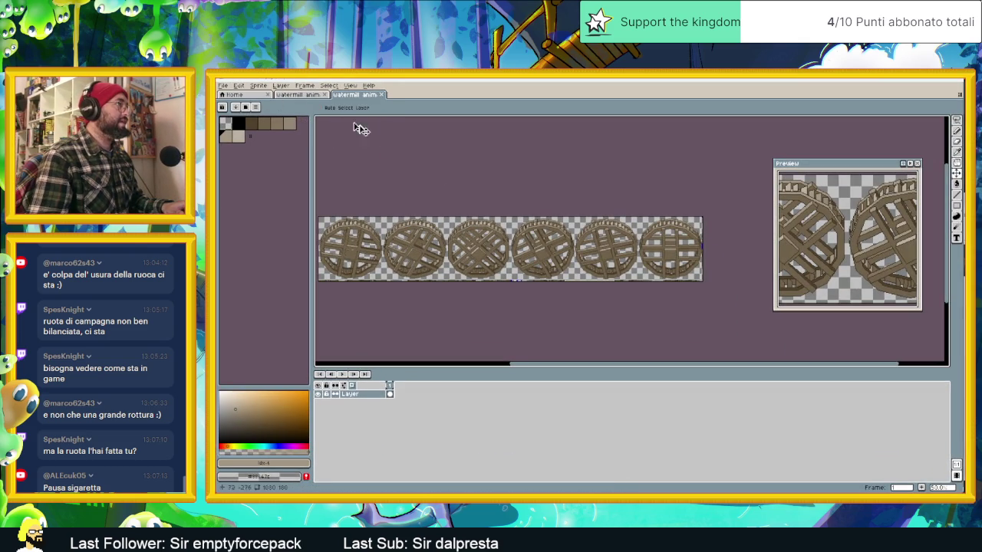
- Leave the wheel sprite sheet and bring up the layered watermill animation.ase document
scroll(457, 264, "up", 2)
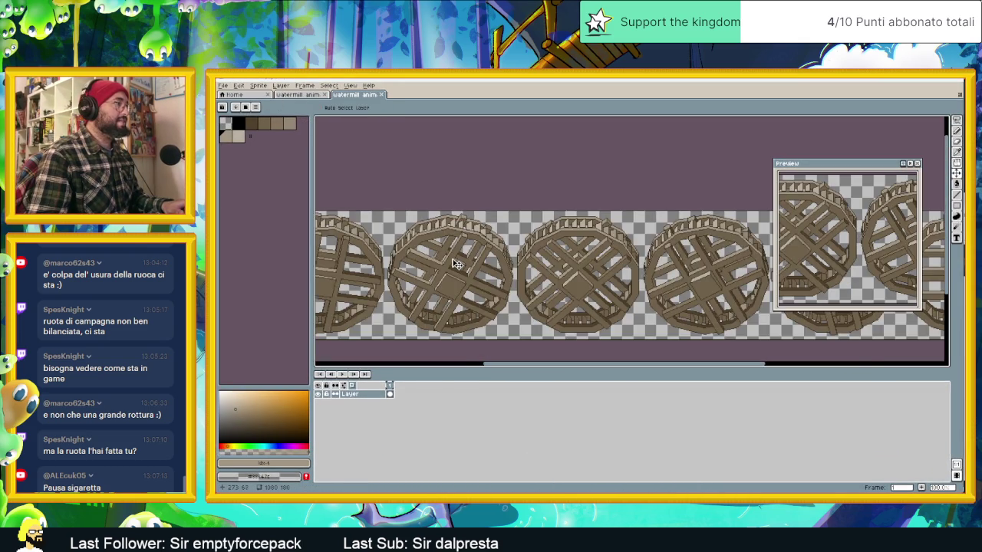
scroll(453, 263, "down", 2)
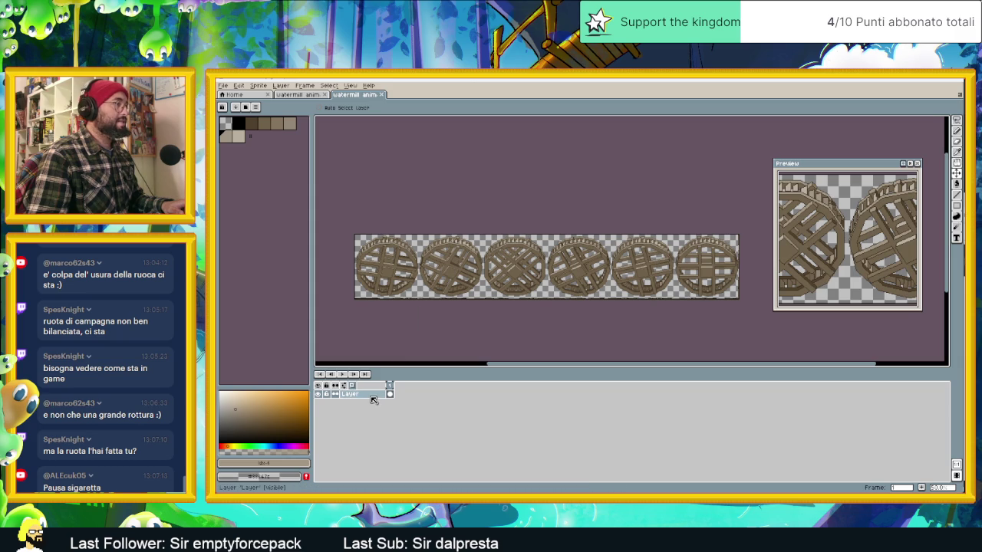
right_click(372, 398)
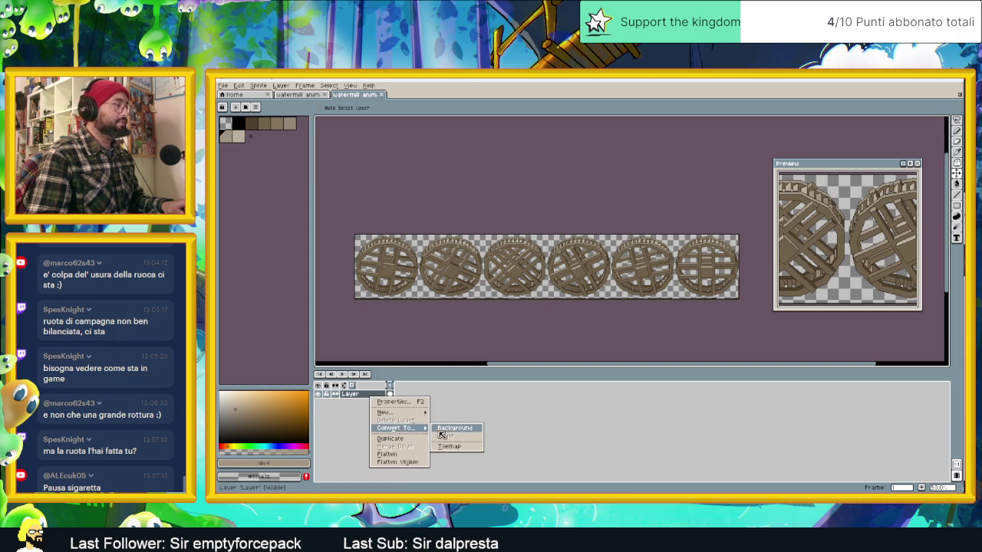
left_click(223, 85)
left_click(223, 85)
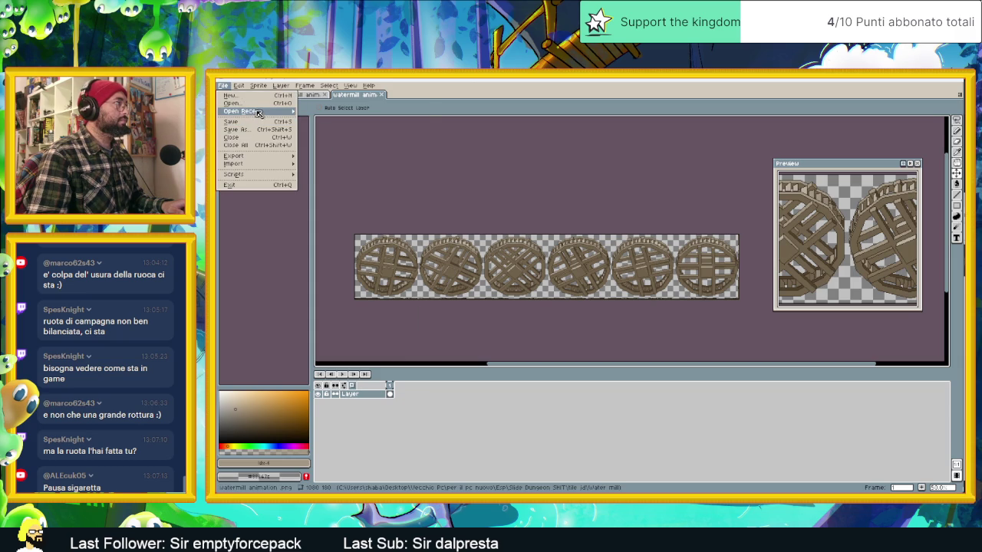
key("Escape")
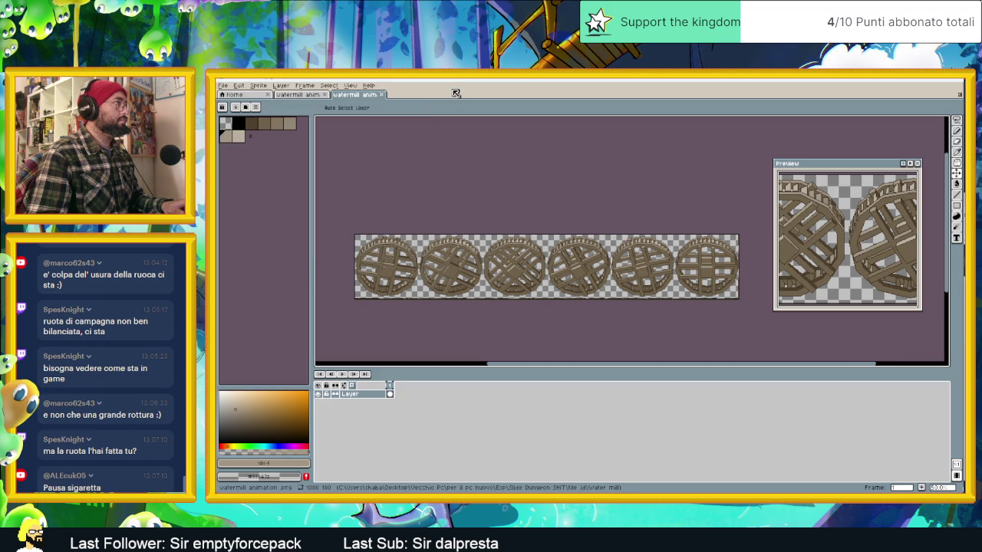
left_click(298, 94)
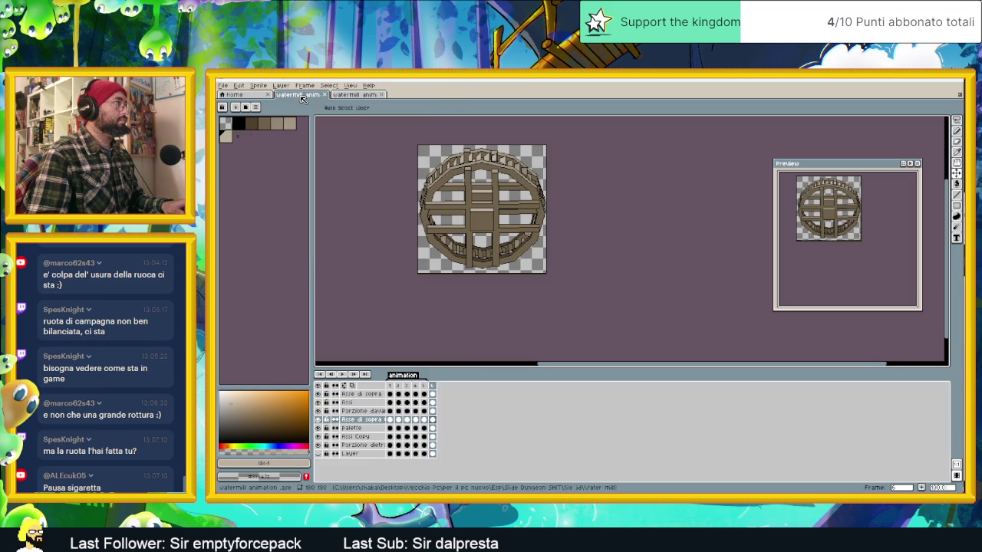
right_click(361, 454)
- Add a new Layer 1 above the bottom layer and select its frame 1 cel
mouse_move(381, 436)
left_click(463, 439)
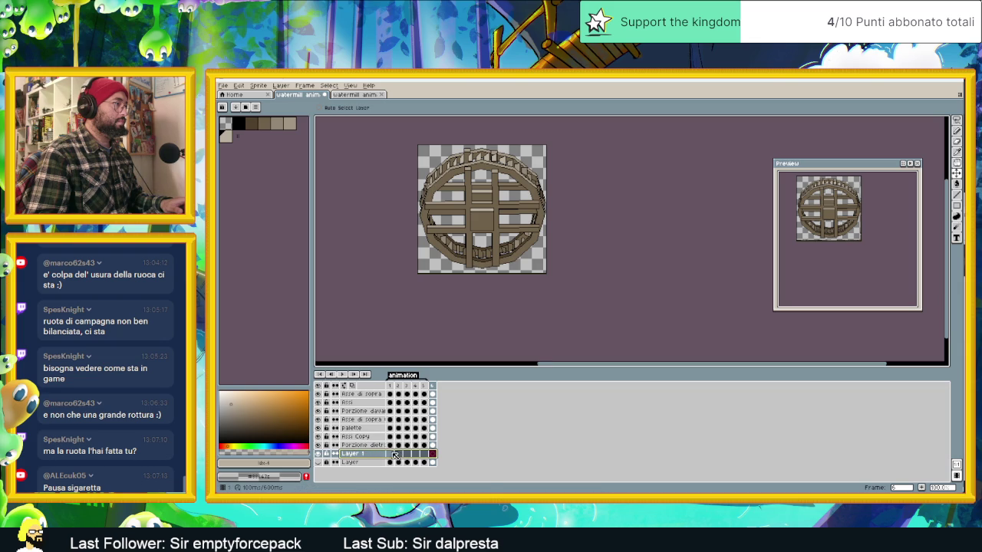
right_click(394, 455)
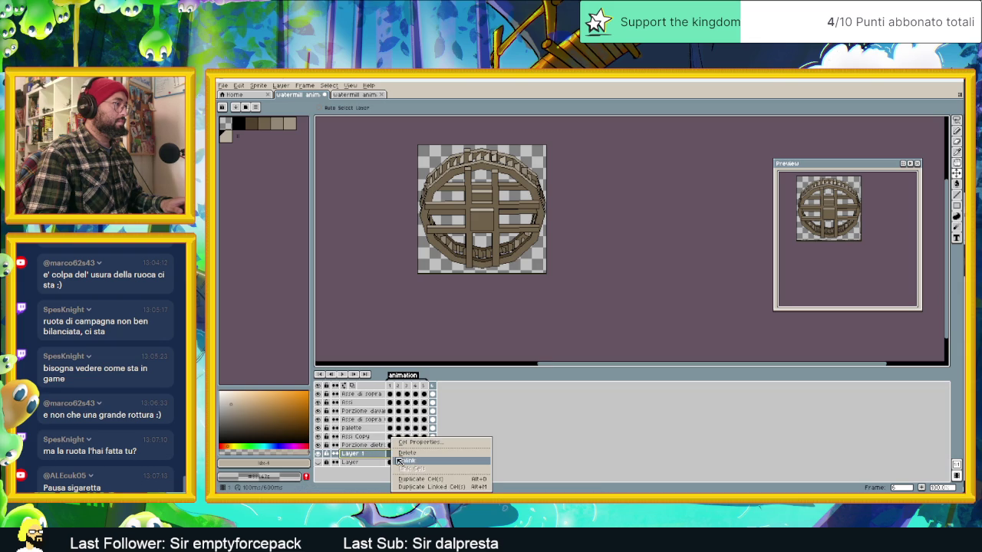
key("Escape")
left_click(389, 454)
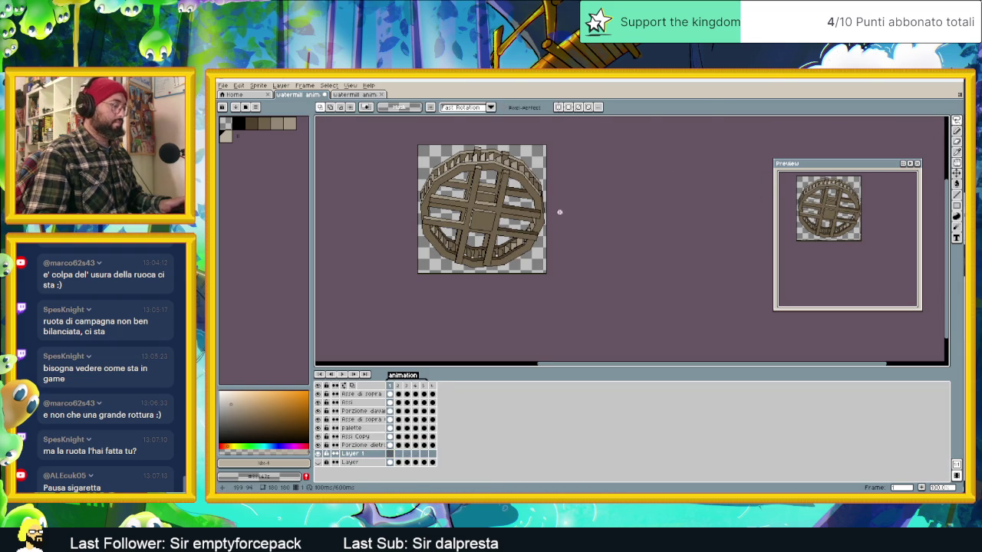
- Paste the waterwheel screenshot into frame 1 and align it behind the wheel
key("ctrl+v")
left_click_drag(539, 268, 523, 234)
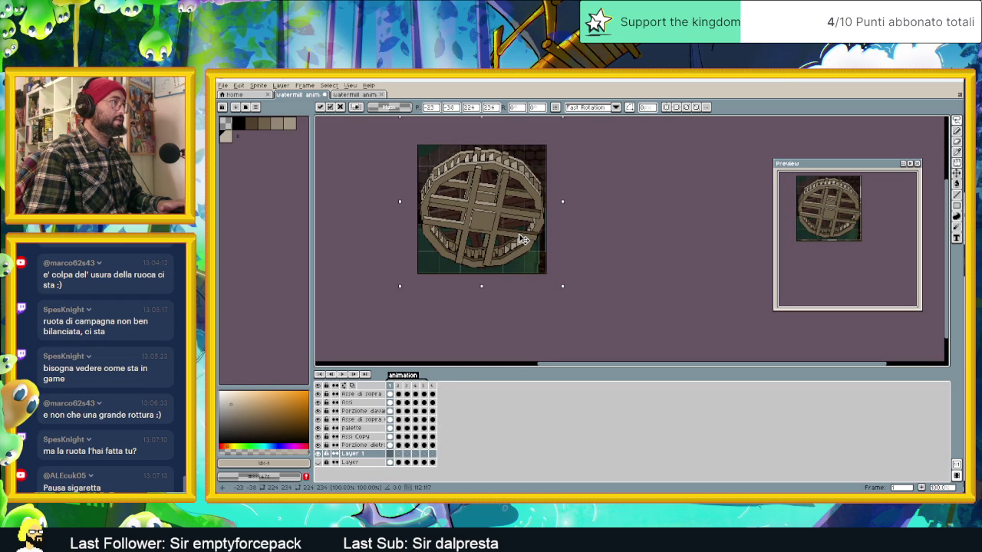
scroll(481, 248, "up", 1)
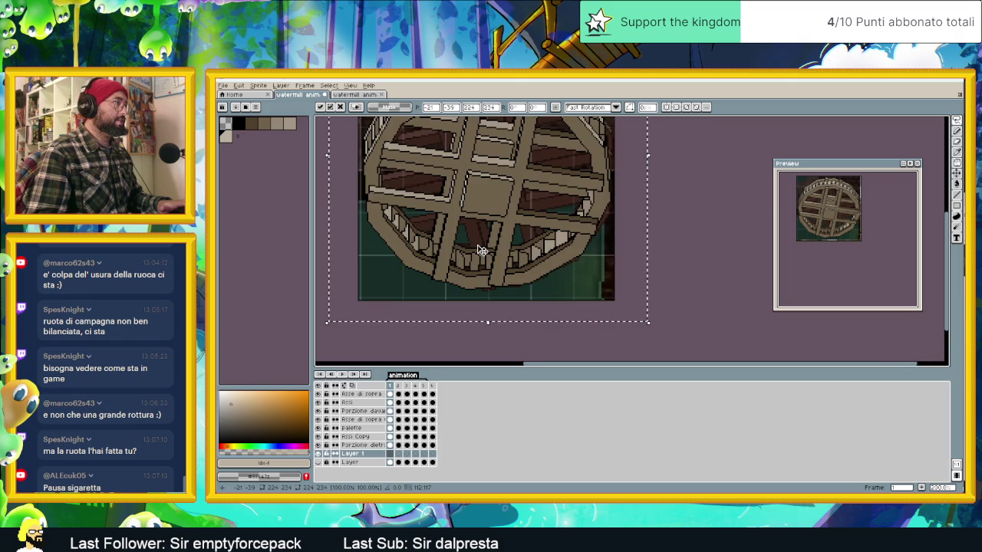
left_click(481, 333)
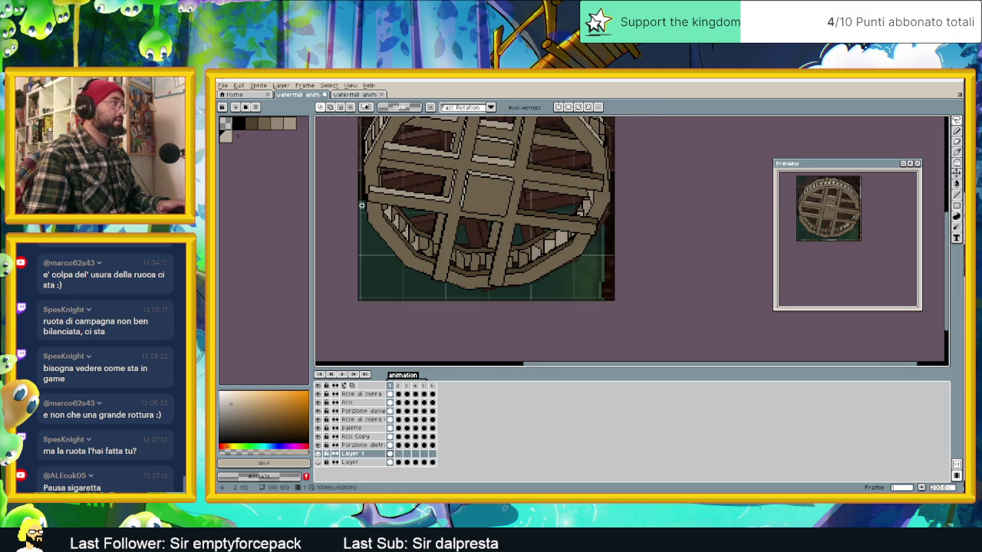
scroll(419, 213, "down", 1)
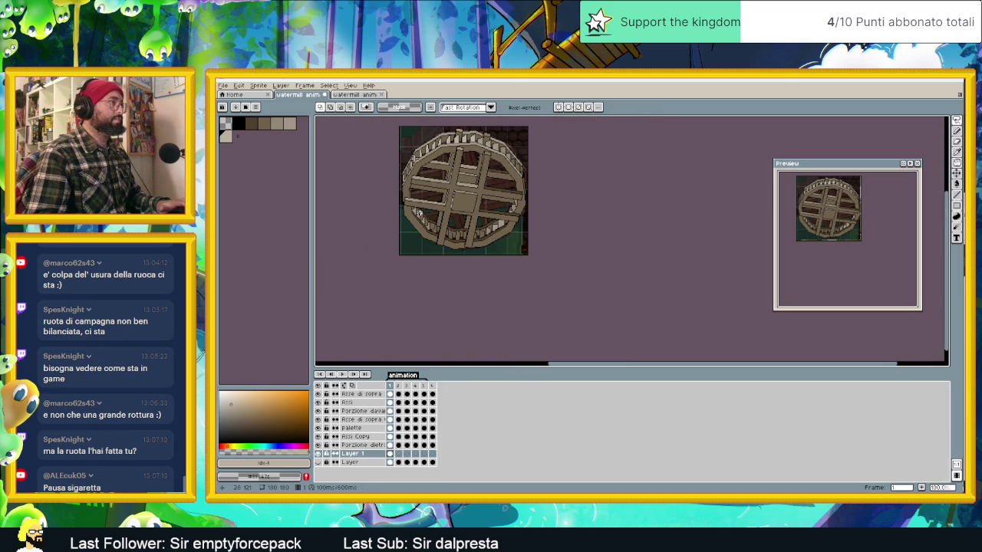
scroll(432, 212, "up", 1)
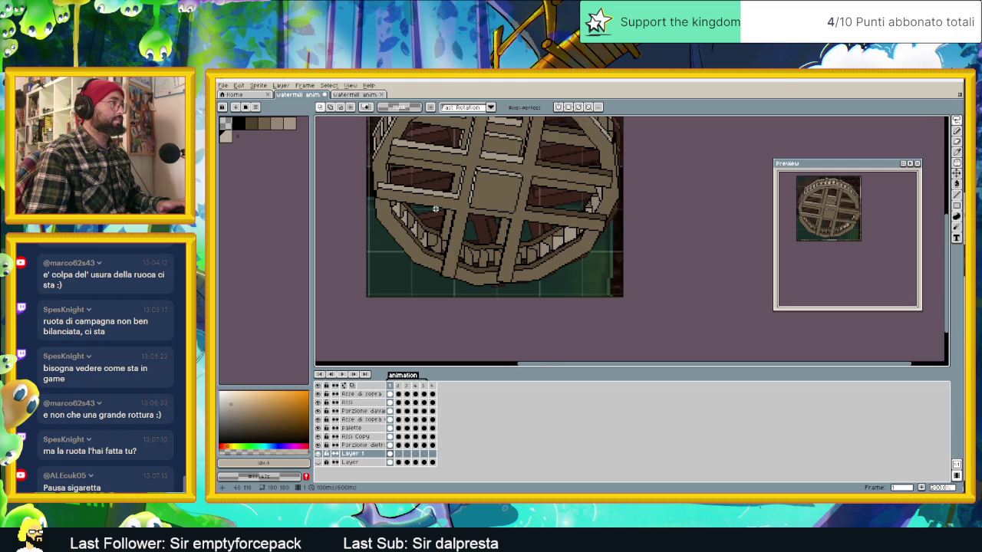
scroll(435, 208, "down", 1)
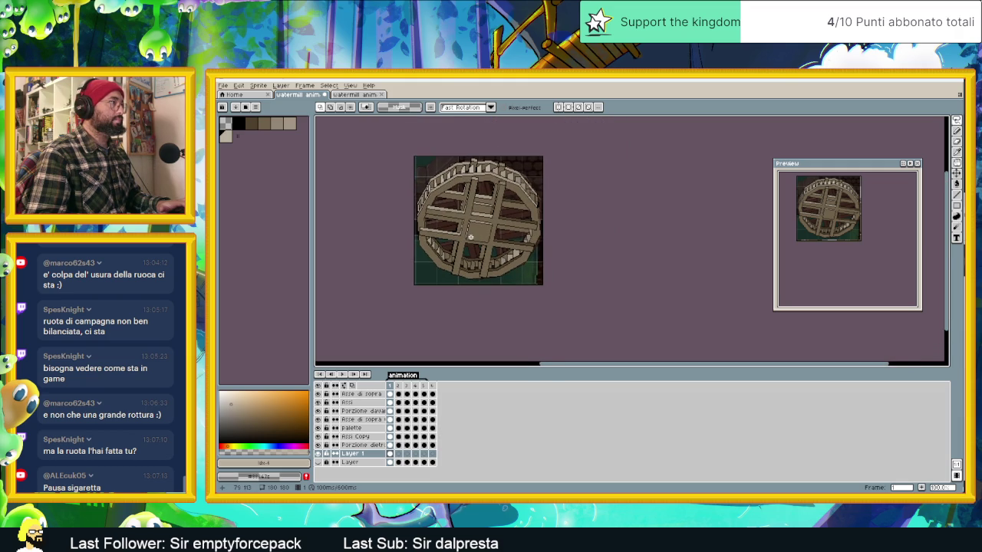
scroll(470, 237, "up", 1)
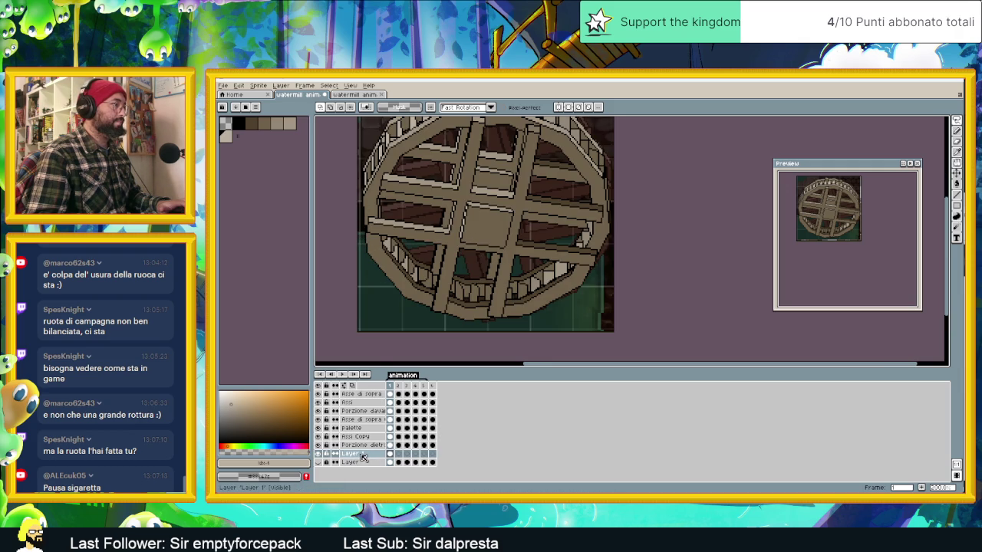
right_click(359, 395)
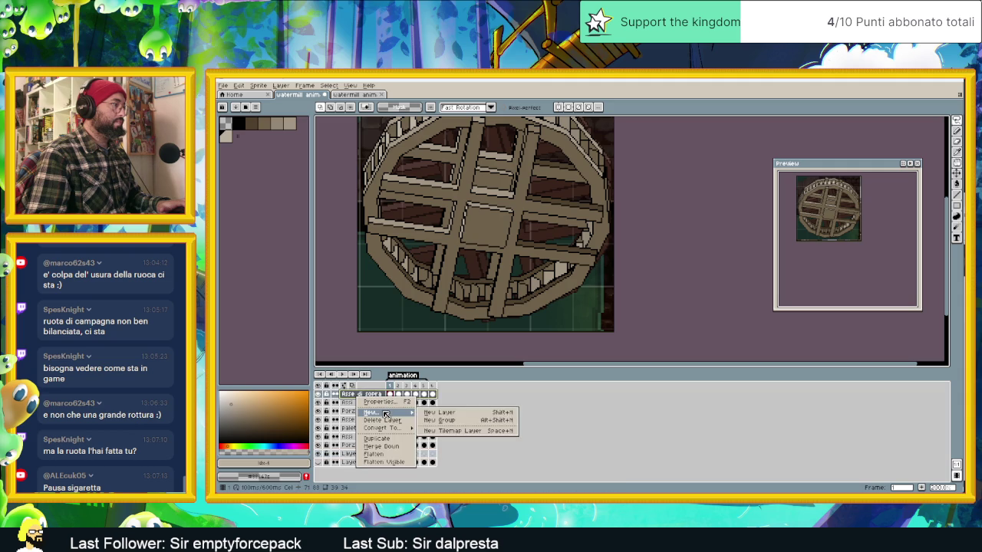
- Add a new layer at the top of the stack and name it Agua
left_click(436, 413)
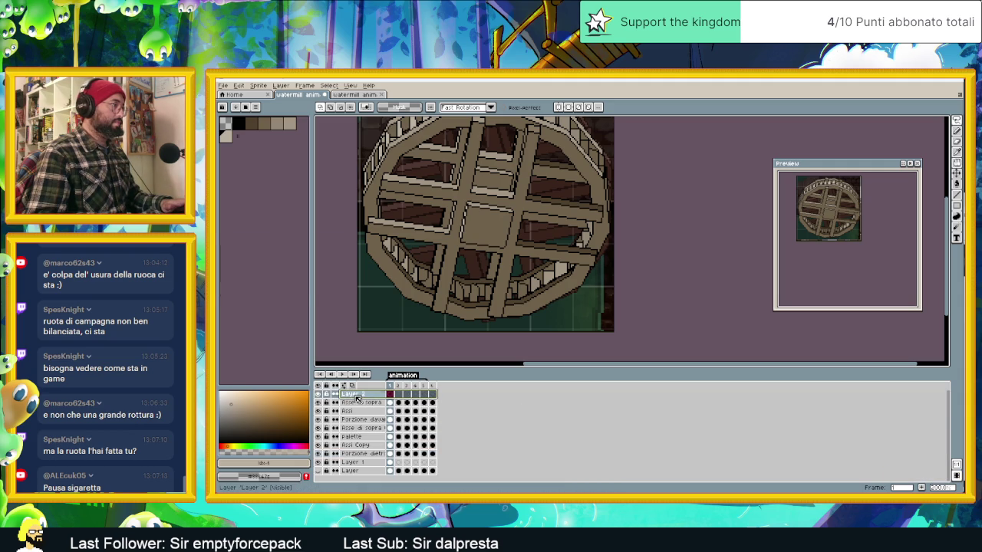
double_click(356, 399)
type("Agua")
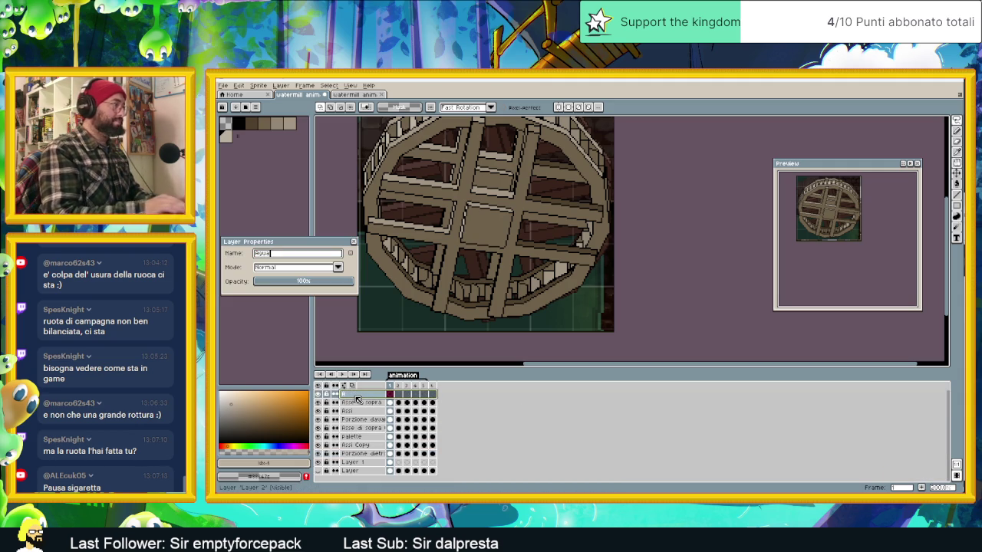
key("Return")
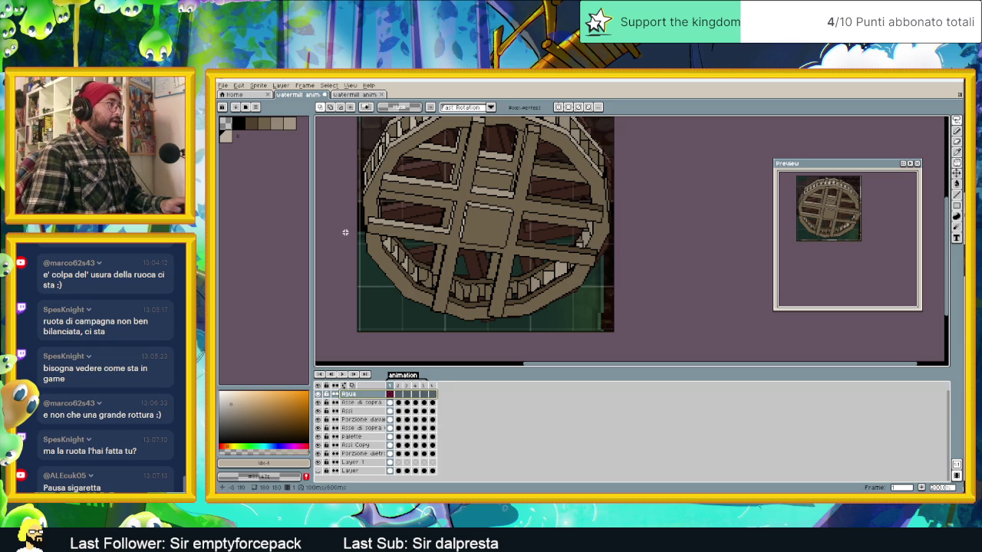
- Sample the dark teal water colour, select the Line tool, and hide the Agua layer
scroll(365, 253, "up", 1)
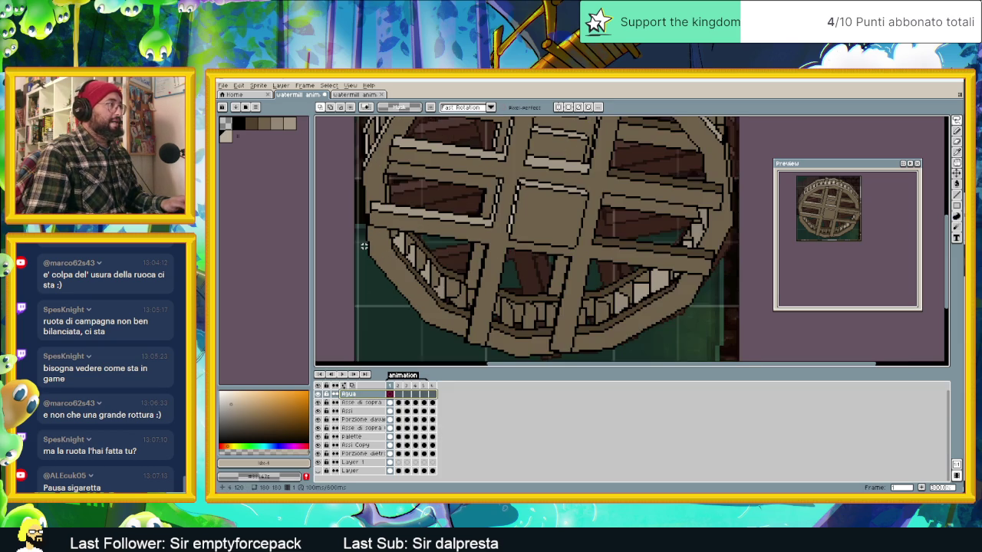
left_click(360, 221, "alt")
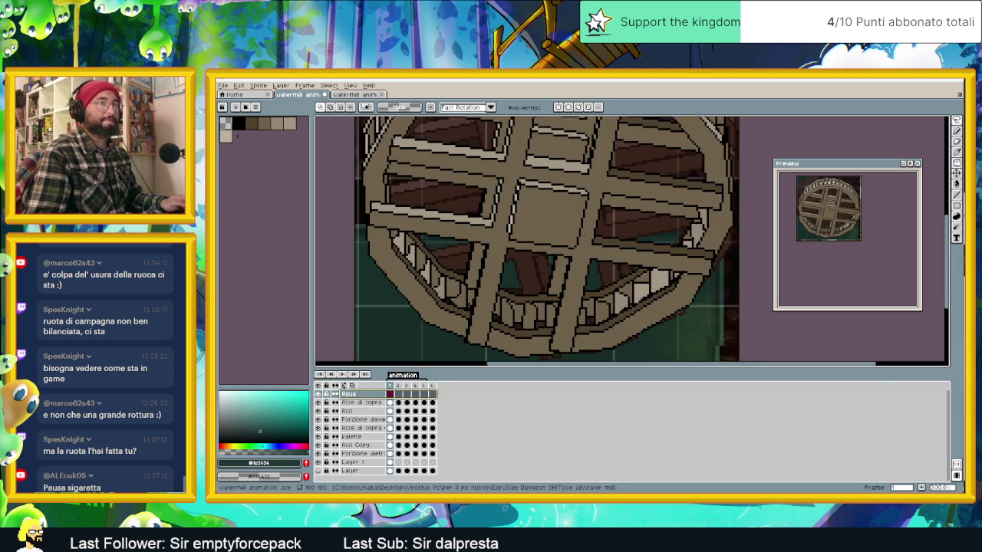
left_click(956, 130)
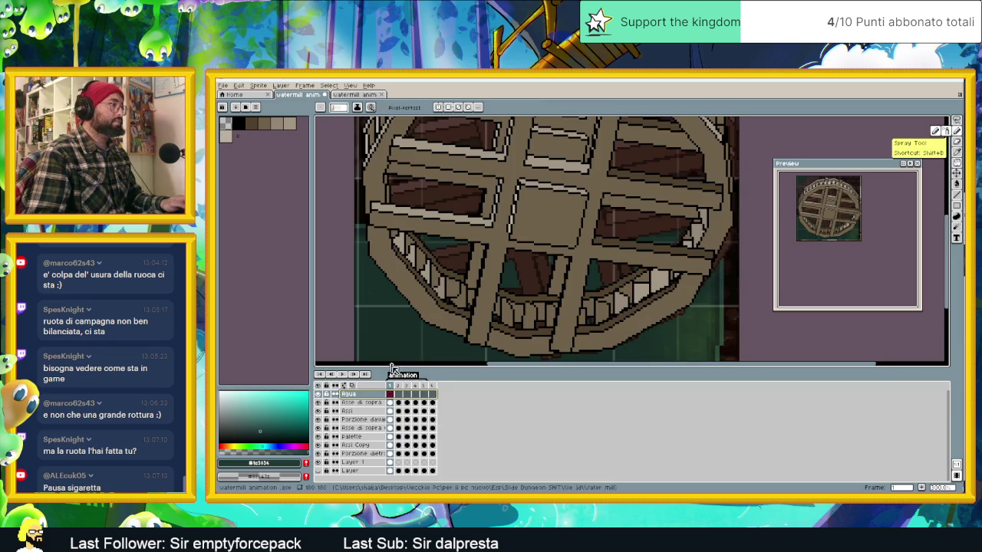
left_click(957, 195)
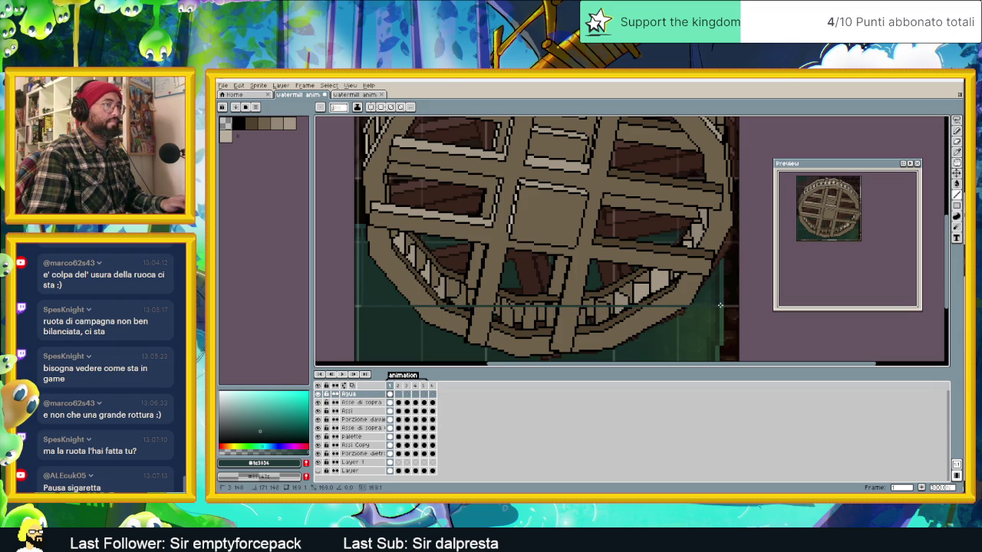
scroll(637, 315, "down", 3)
scroll(637, 315, "down", 2)
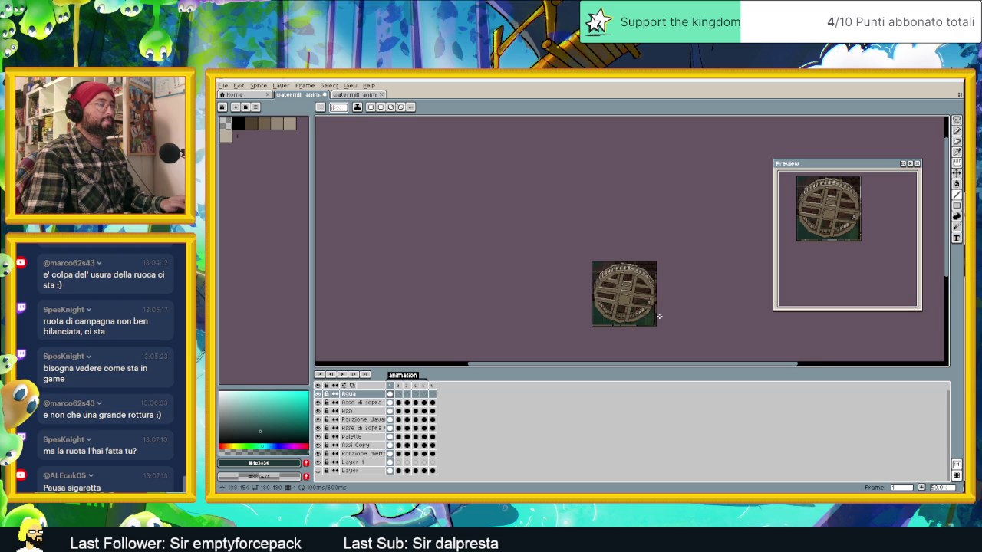
scroll(658, 318, "up", 1)
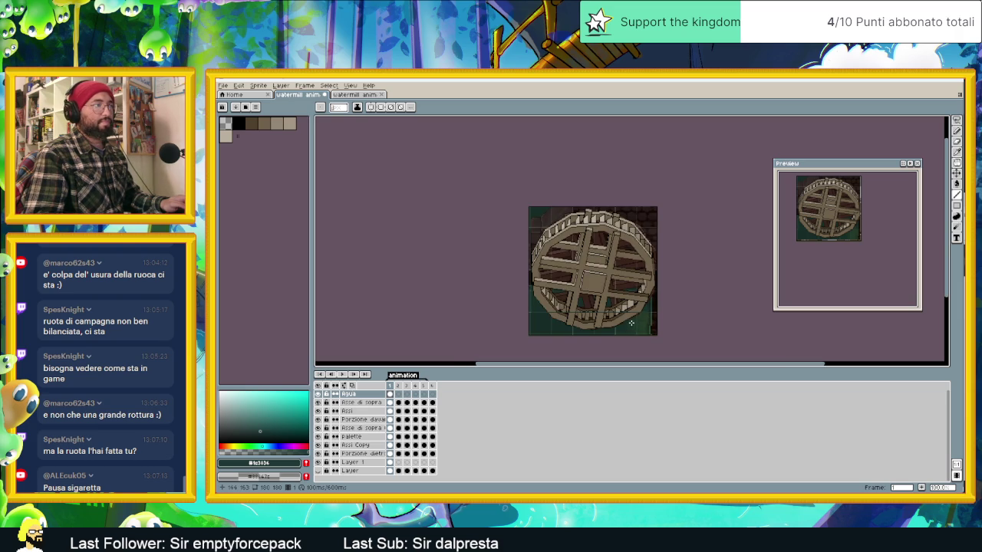
scroll(633, 322, "up", 1)
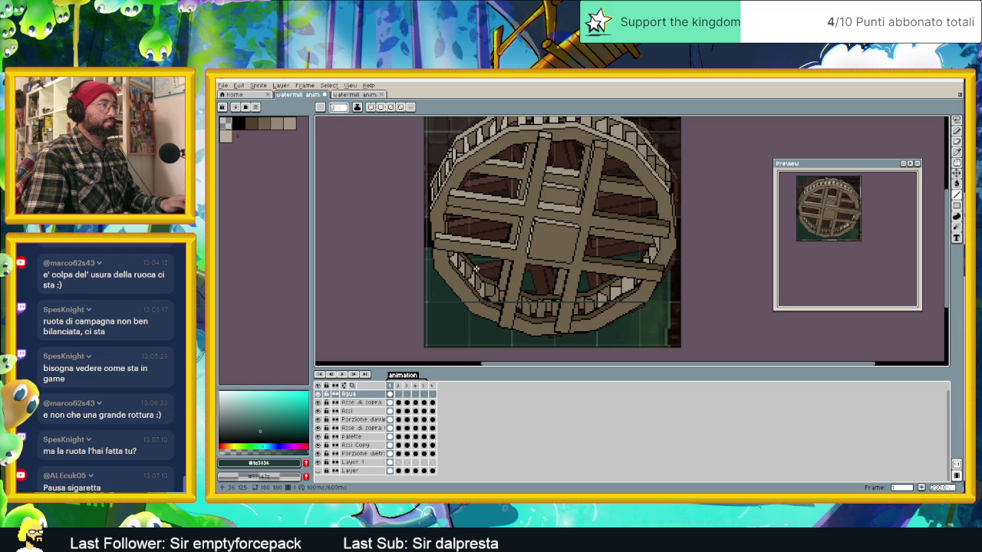
scroll(485, 291, "up", 1)
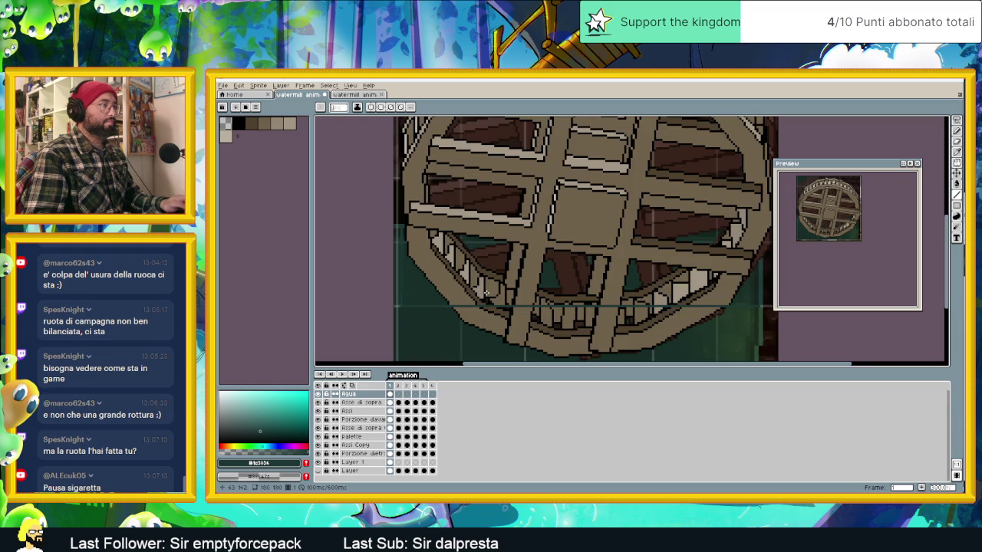
left_click(319, 395)
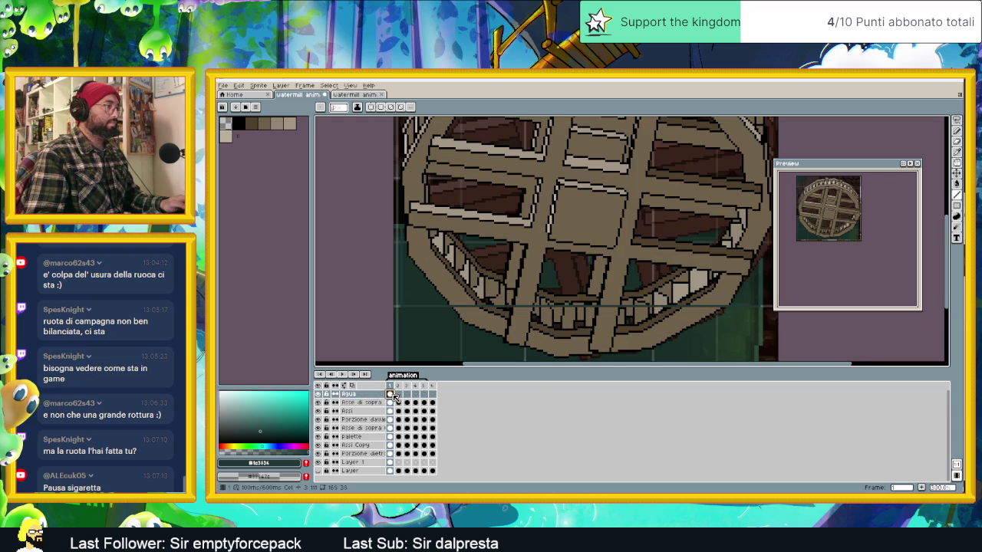
- Add a new Layer 2 above Agua and set the drawing colour to orange-red
right_click(352, 396)
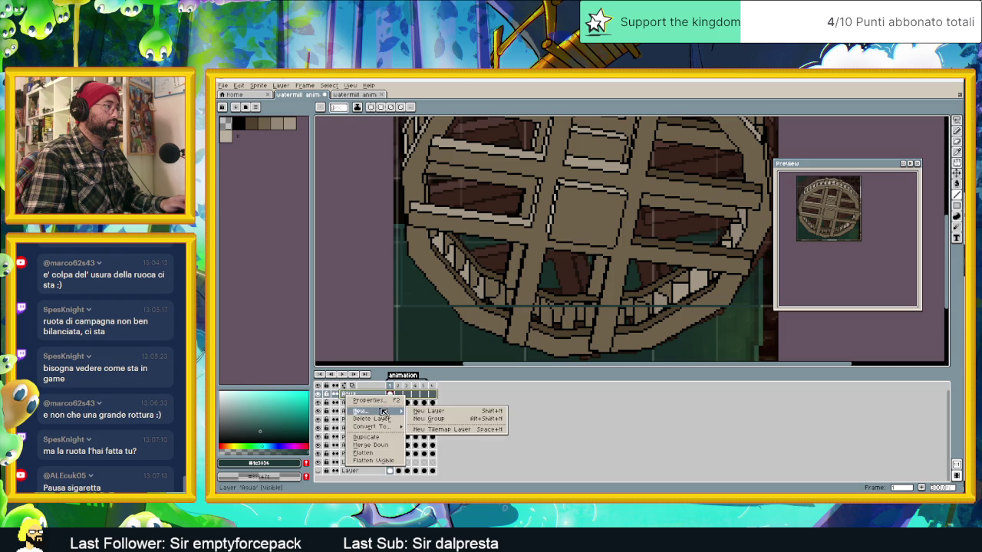
left_click(430, 411)
left_click_drag(529, 266, 494, 277)
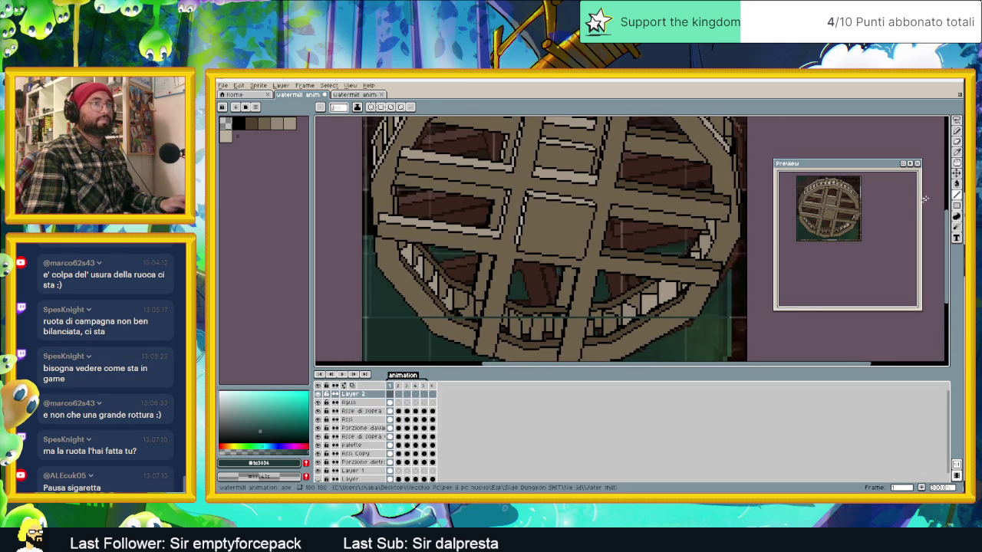
left_click(276, 415)
left_click(224, 445)
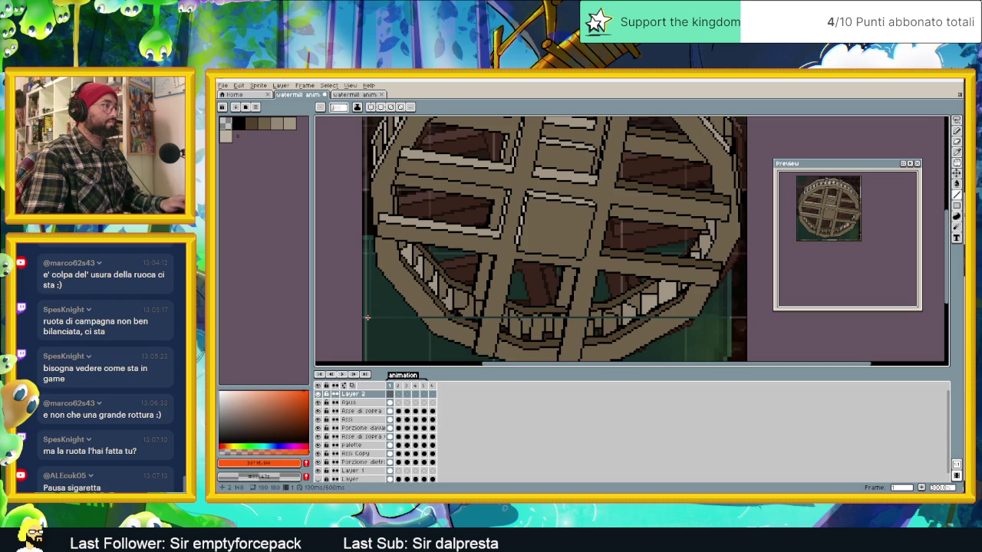
- Draw upper and lower orange guides across the wheel joined by vertical sides, undoing a stray line
left_click_drag(366, 317, 744, 316)
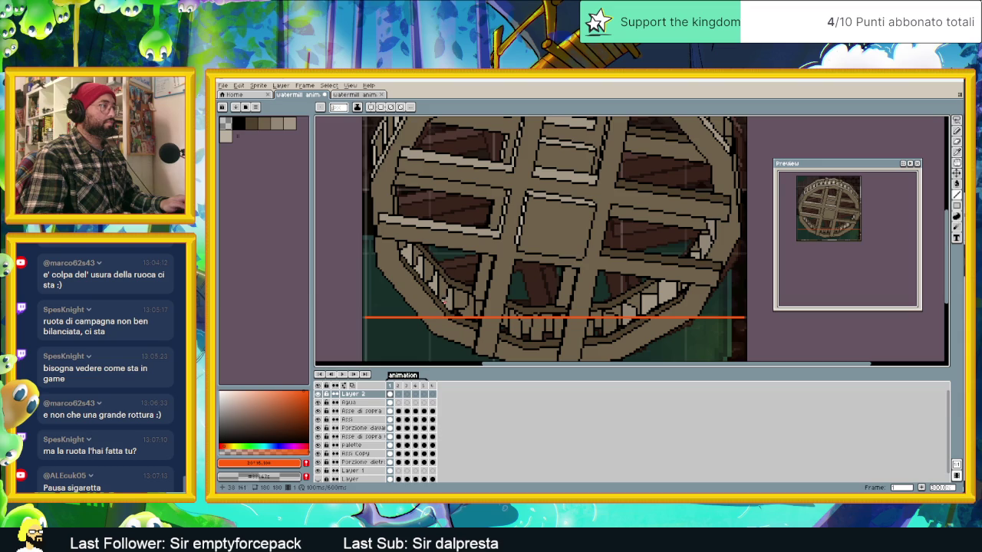
left_click_drag(449, 278, 739, 277)
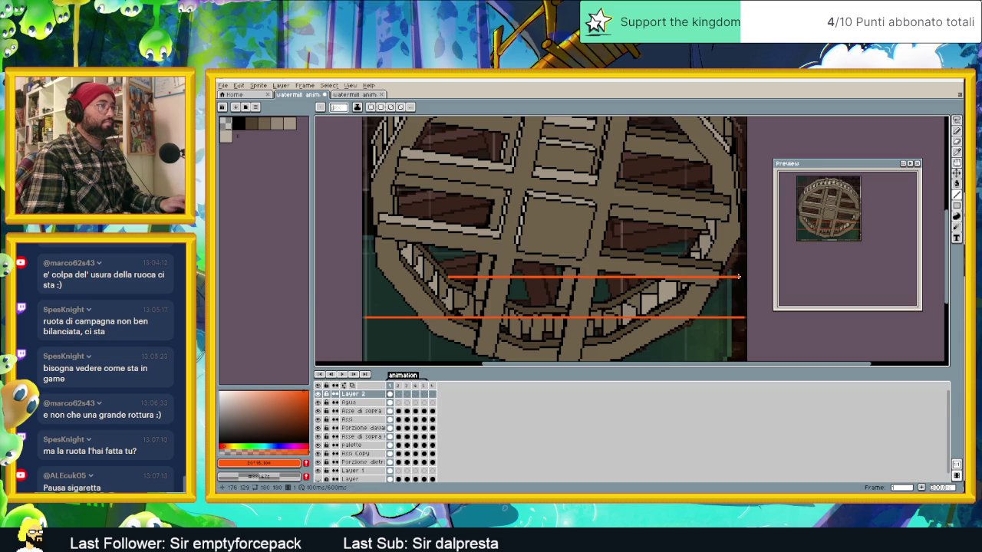
left_click_drag(450, 277, 358, 276)
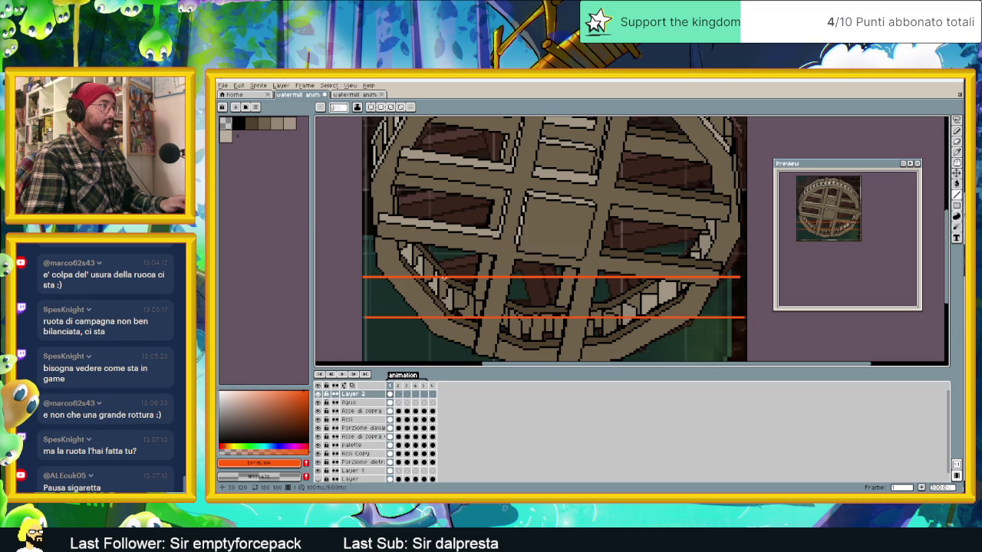
left_click_drag(445, 278, 445, 317)
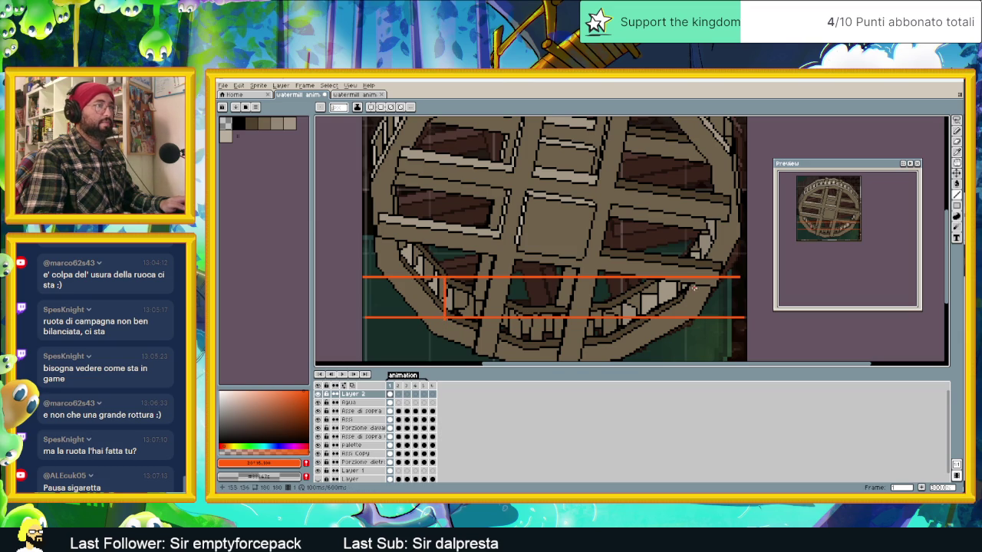
left_click_drag(685, 279, 685, 320)
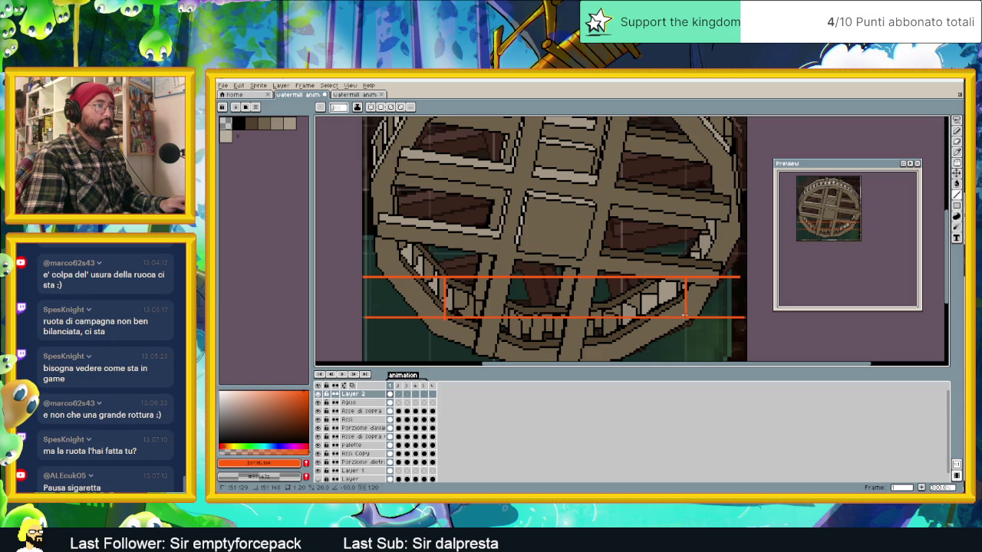
key("ctrl+z")
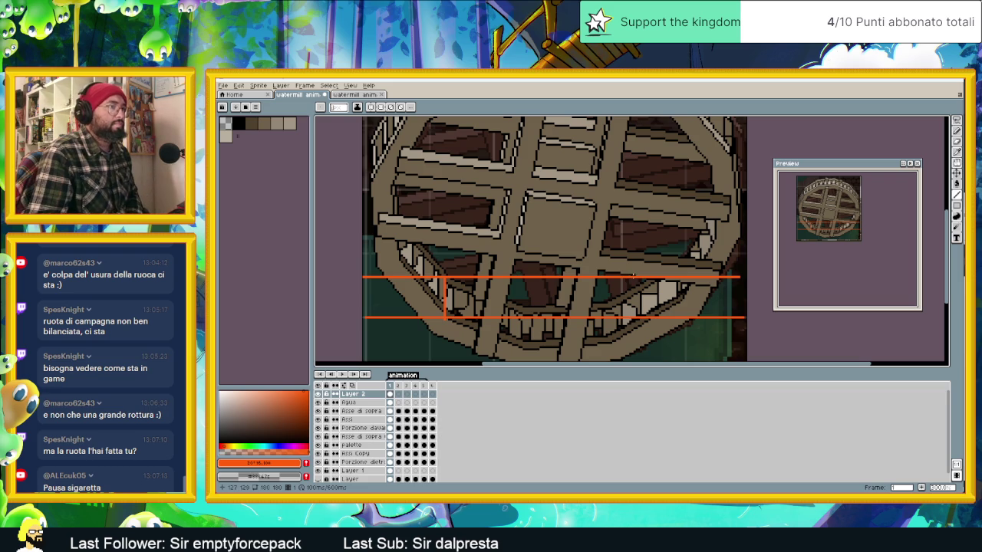
left_click_drag(728, 277, 728, 319)
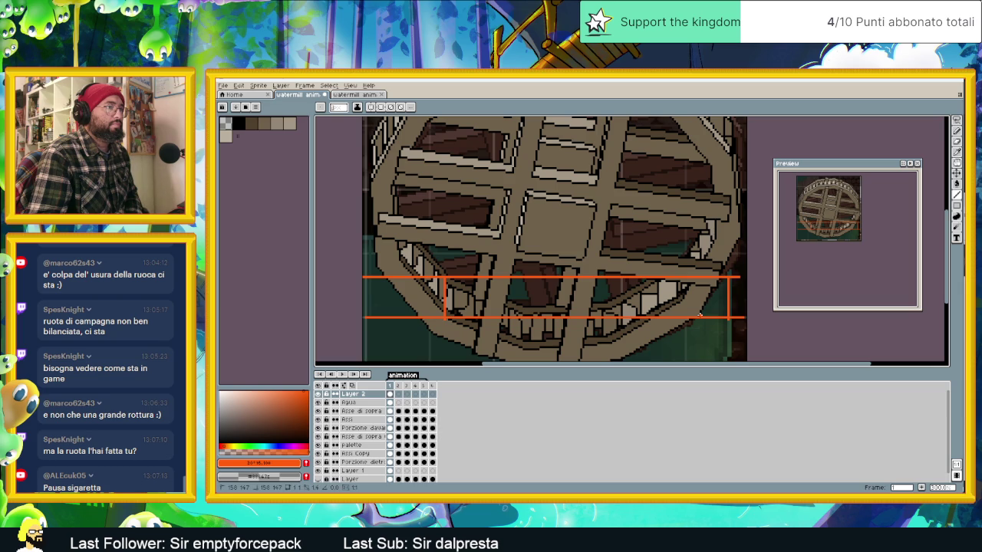
- Add a vertical divider and diagonal end guides, and hide the Layer 1 screenshot
left_click(699, 315)
left_click_drag(656, 312, 656, 278)
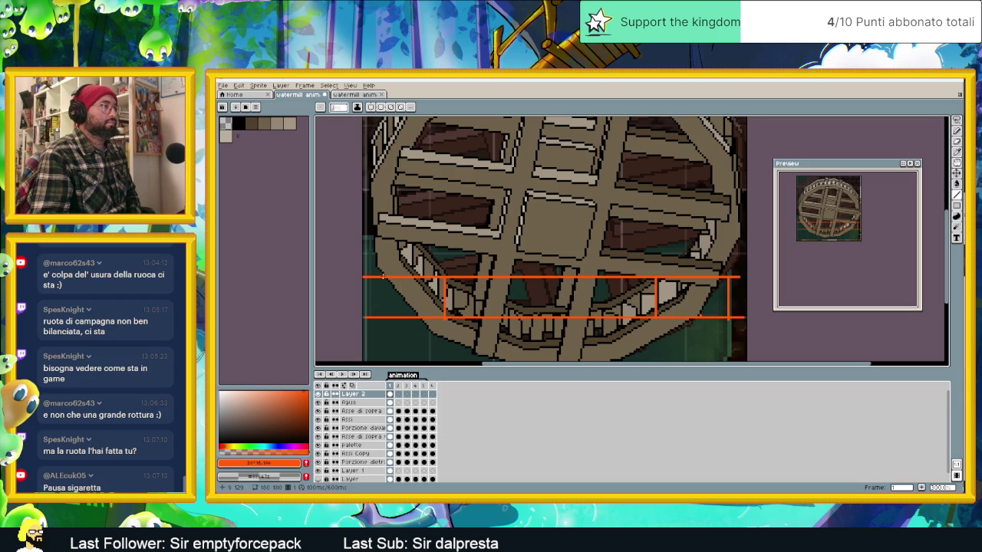
left_click_drag(385, 278, 420, 317)
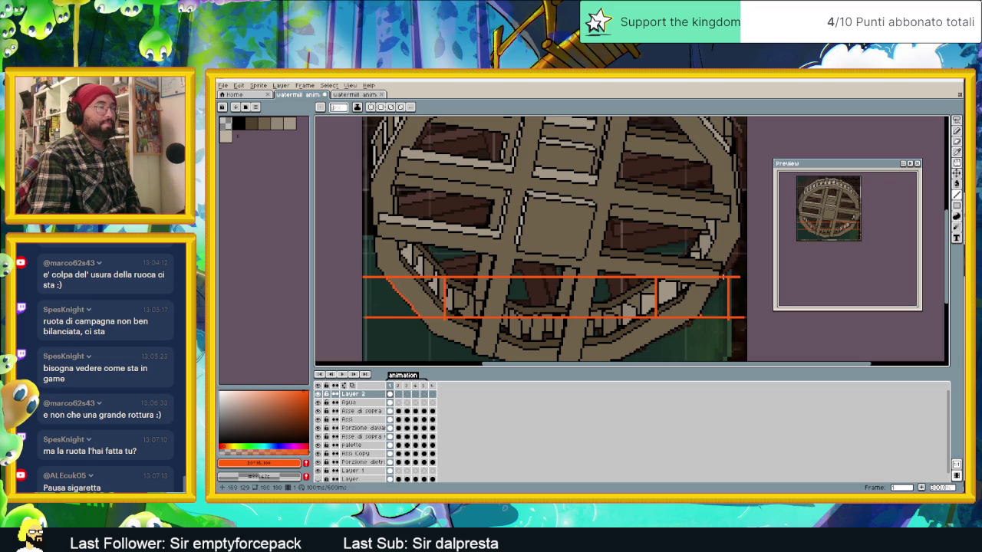
scroll(368, 430, "down", 1)
left_click(319, 460)
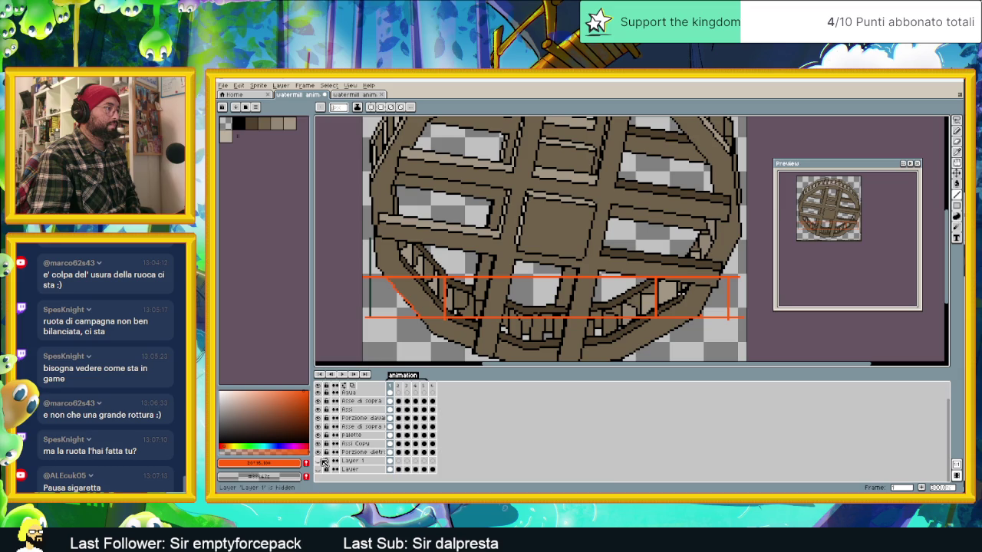
left_click_drag(721, 278, 702, 308)
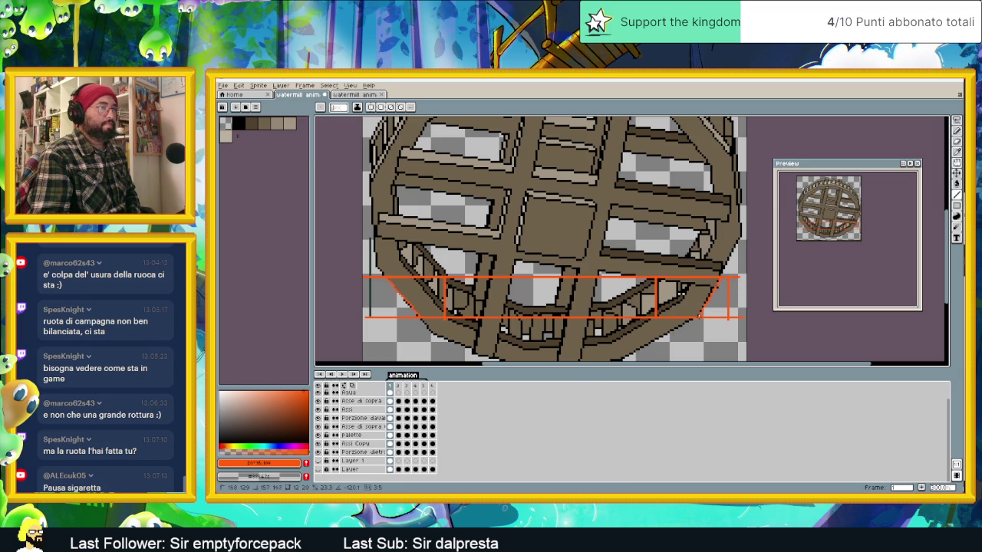